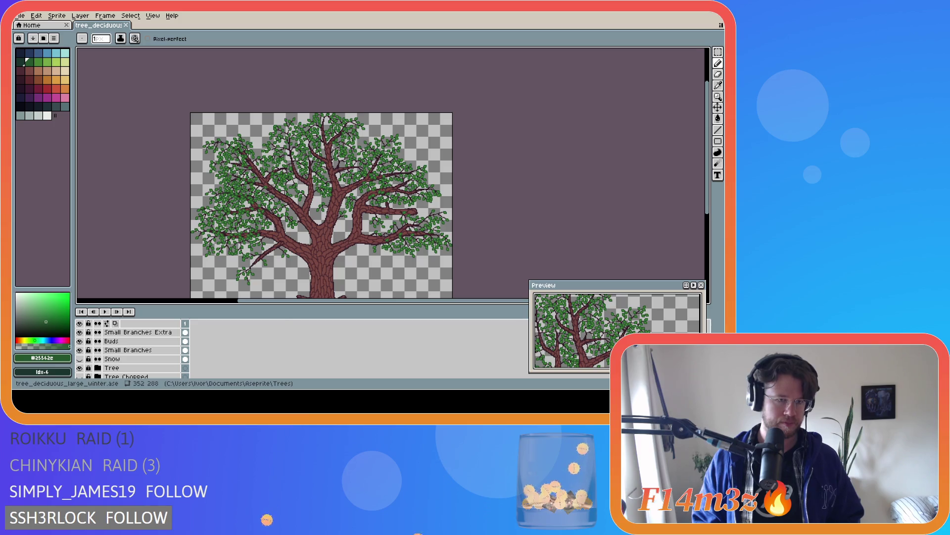
pyautogui.moveTo(709, 146); pyautogui.dragTo(709, 161)
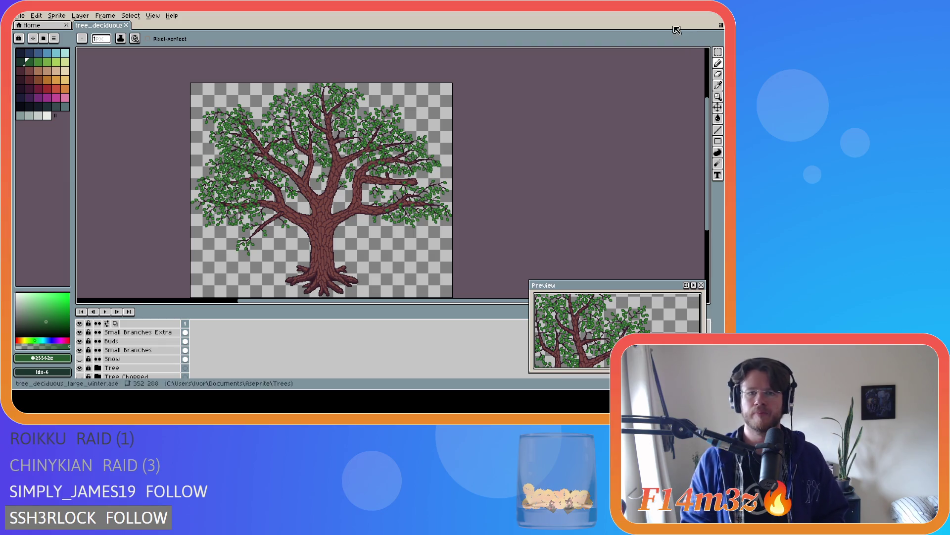
pyautogui.scroll(2, 395, 133)
pyautogui.scroll(2, 331, 121)
pyautogui.scroll(1, 155, 327)
# - Sample the dark branch colour from the tree's upper branches on the canvas
pyautogui.keyDown('alt'); pyautogui.click(344, 150); pyautogui.keyUp('alt')
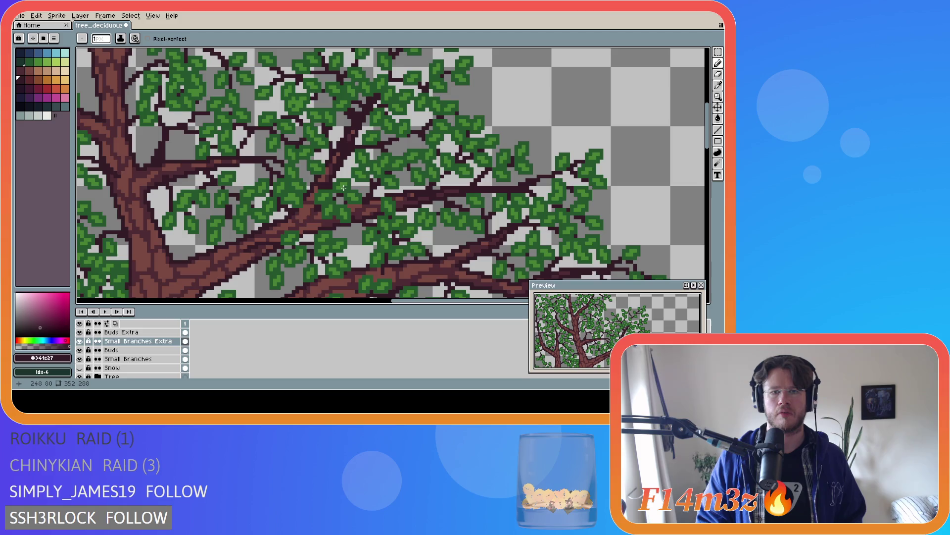
# - Toggle the Tree layer's visibility repeatedly to compare, leaving the twigs and leaves alone on show
pyautogui.click(79, 377)
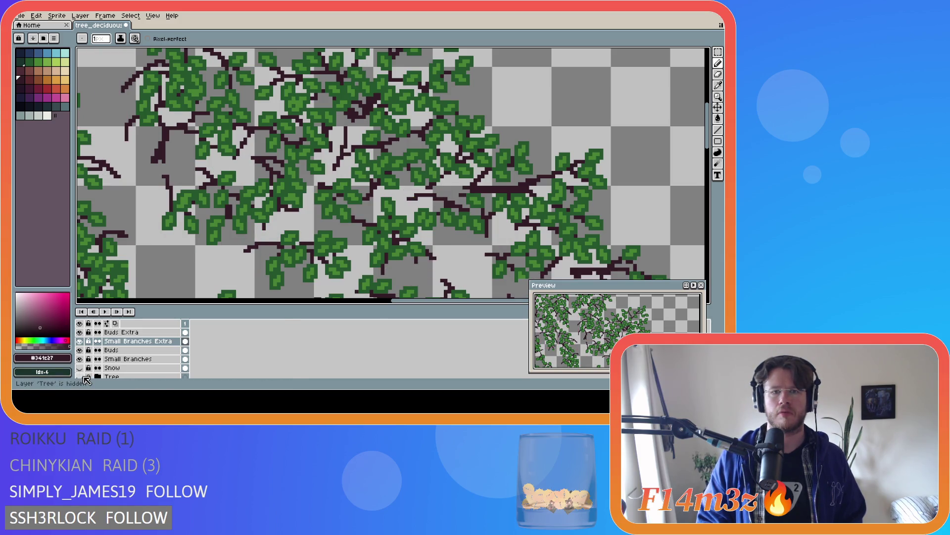
pyautogui.click(80, 377)
pyautogui.click(80, 377)
pyautogui.click(81, 376)
pyautogui.click(80, 376)
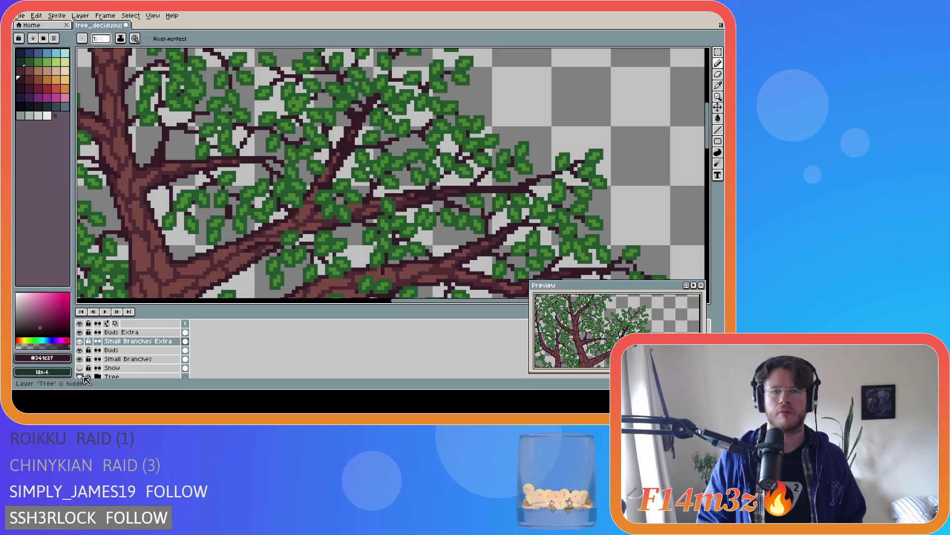
pyautogui.click(81, 376)
pyautogui.click(83, 377)
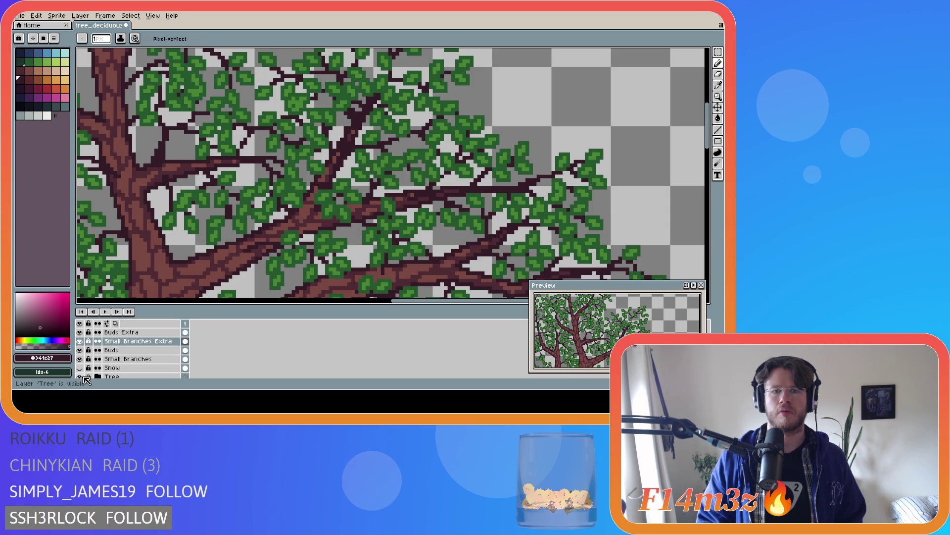
pyautogui.click(84, 376)
pyautogui.click(81, 376)
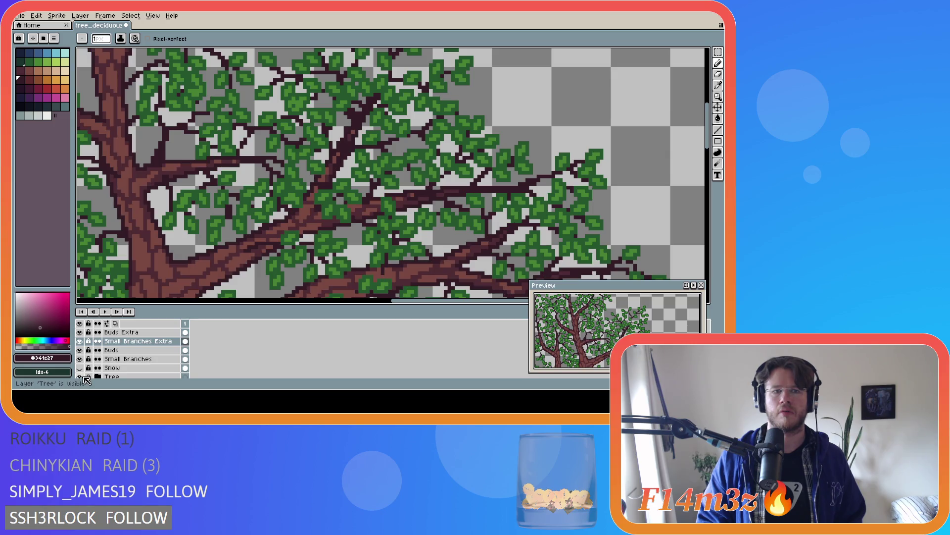
pyautogui.click(82, 377)
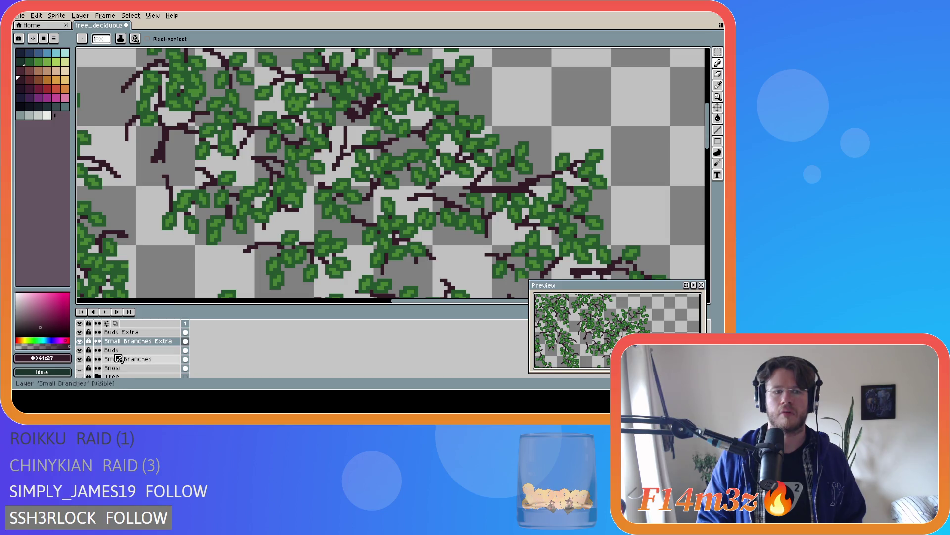
# - Make Buds Extra active, sample a leaf green and pencil two new leaf pixels
pyautogui.click(121, 331)
pyautogui.press('i')
pyautogui.click(365, 153)
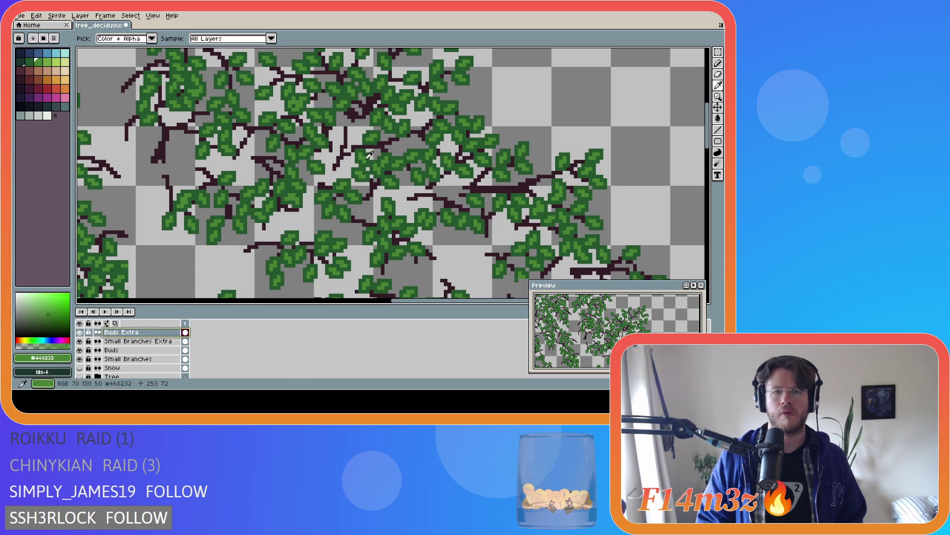
pyautogui.press('b')
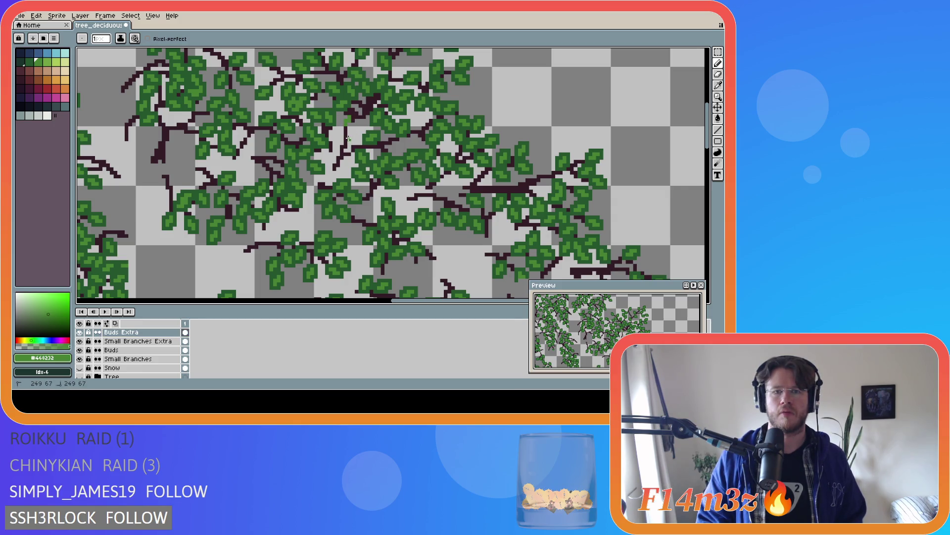
pyautogui.click(338, 143)
pyautogui.click(327, 174)
# - Add two more green leaf pixels among the upper branches
pyautogui.press('ctrl')
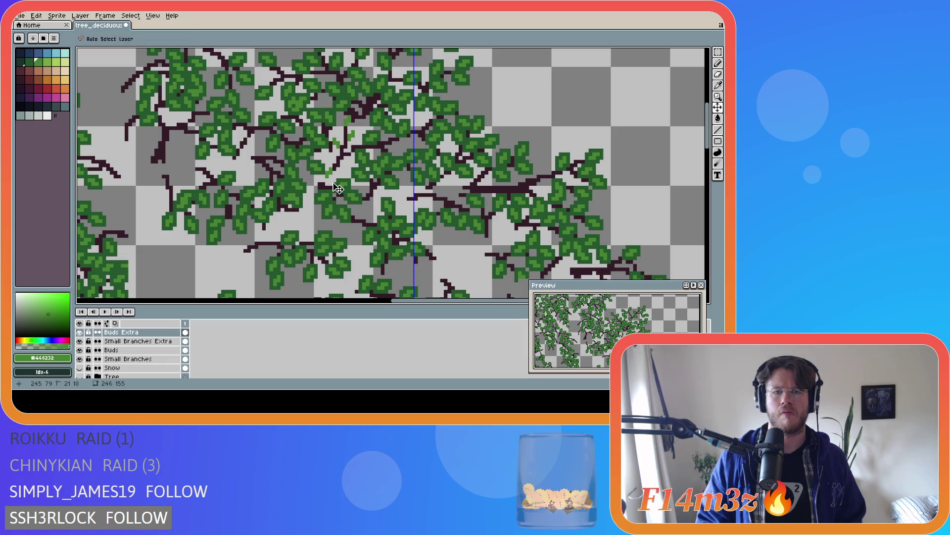
pyautogui.press('ctrl')
pyautogui.press('ctrl')
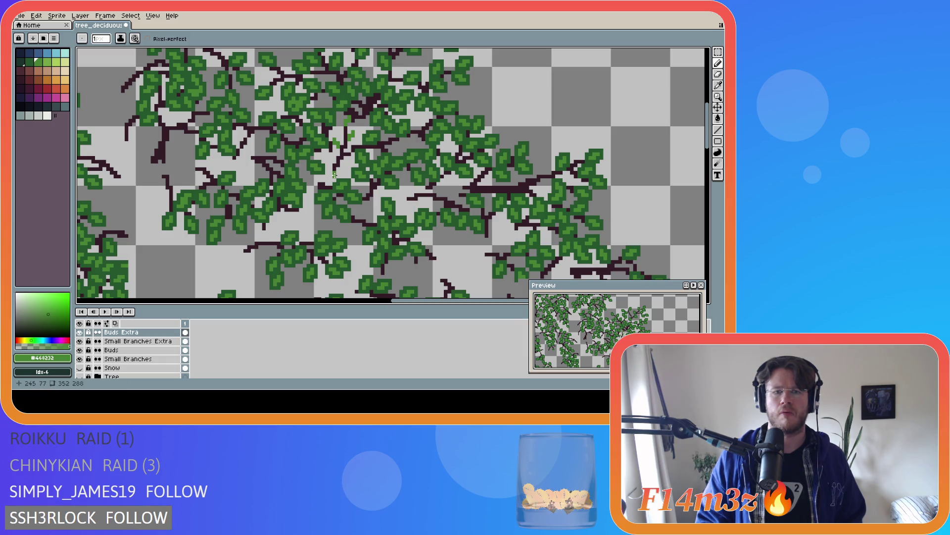
pyautogui.click(341, 166)
pyautogui.click(333, 158)
pyautogui.press('ctrl')
# - Undo one stroke and sample darker and lighter leaf greens from the canvas
pyautogui.keyDown('alt'); pyautogui.click(334, 181); pyautogui.keyUp('alt')
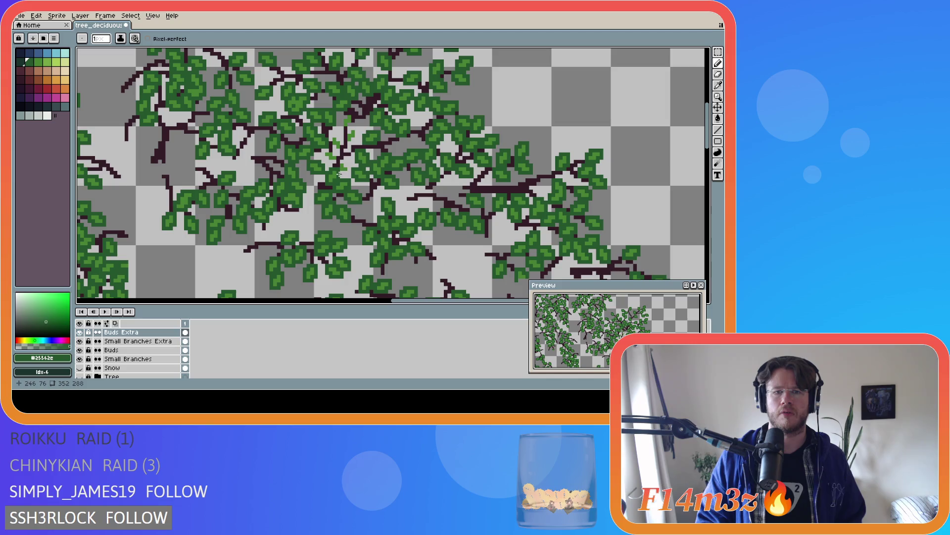
pyautogui.hotkey('ctrl', 'z')
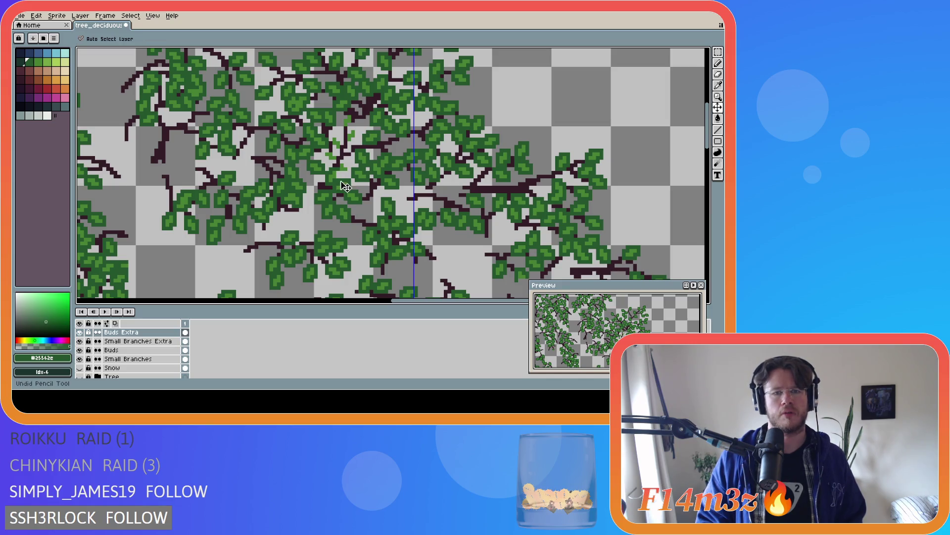
pyautogui.keyDown('alt'); pyautogui.click(345, 170); pyautogui.keyUp('alt')
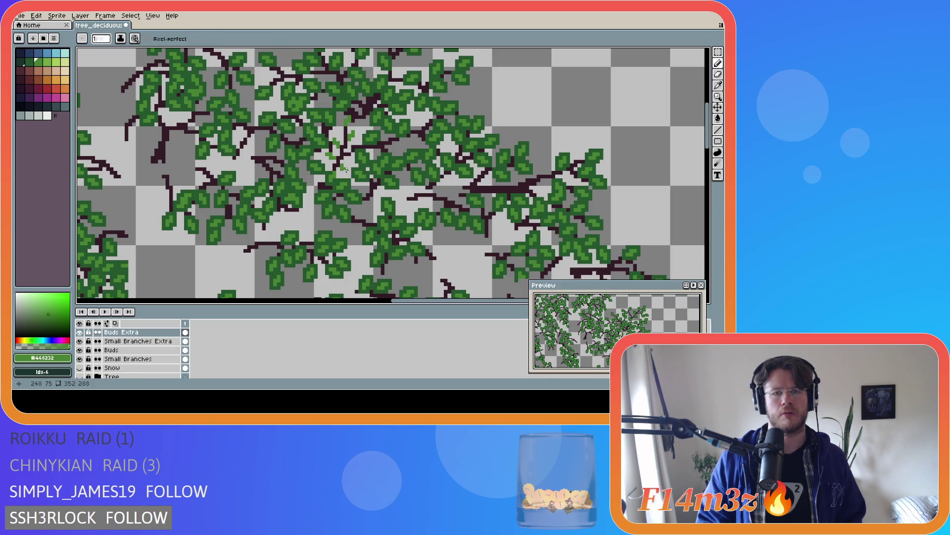
pyautogui.keyDown('alt'); pyautogui.click(338, 174); pyautogui.keyUp('alt')
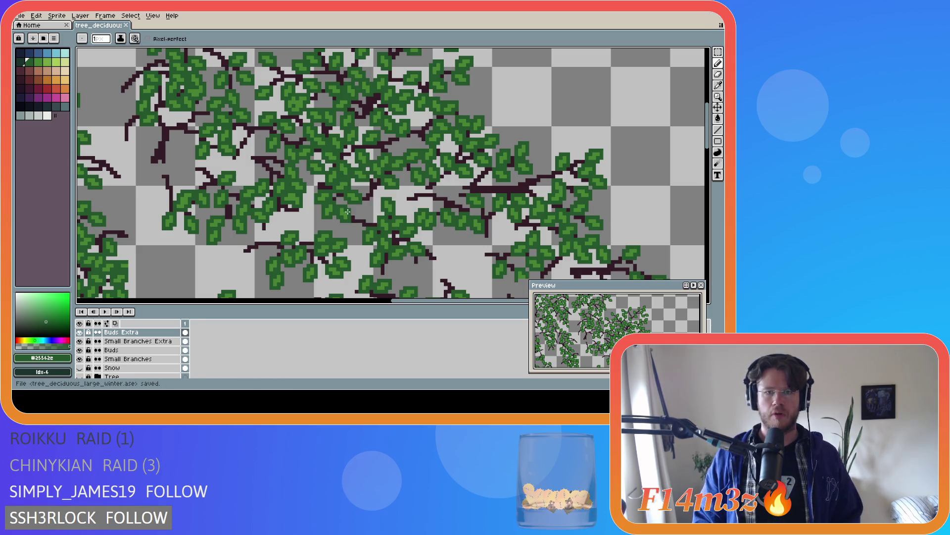
# - Show the Tree layer again, pan more of the tree into view and save the file
pyautogui.click(82, 378)
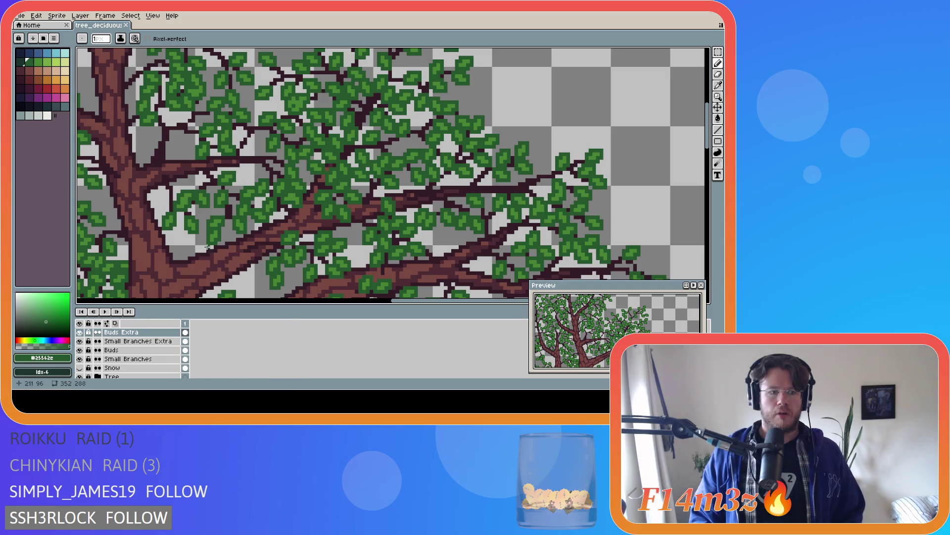
pyautogui.scroll(-2, 219, 231)
pyautogui.scroll(-1, 219, 232)
pyautogui.scroll(-1, 224, 245)
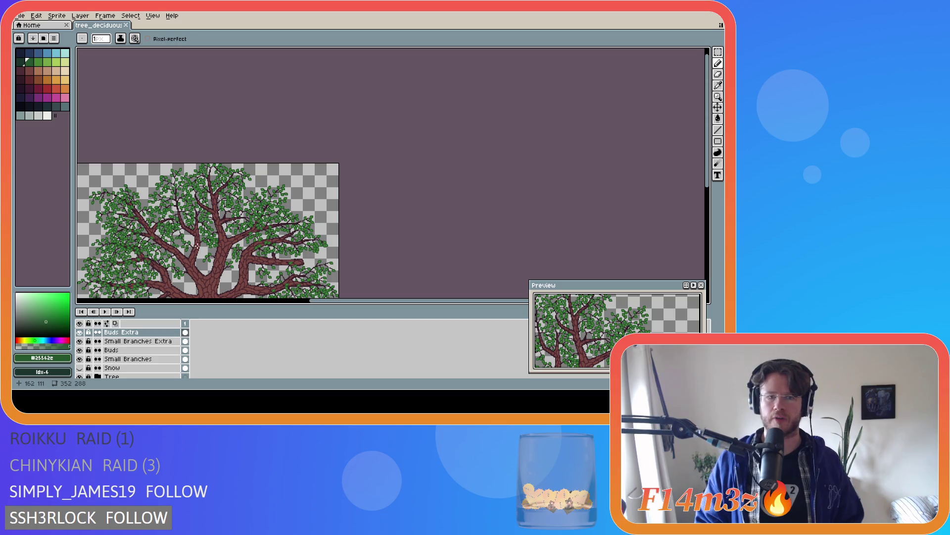
pyautogui.moveTo(245, 218); pyautogui.dragTo(363, 220)
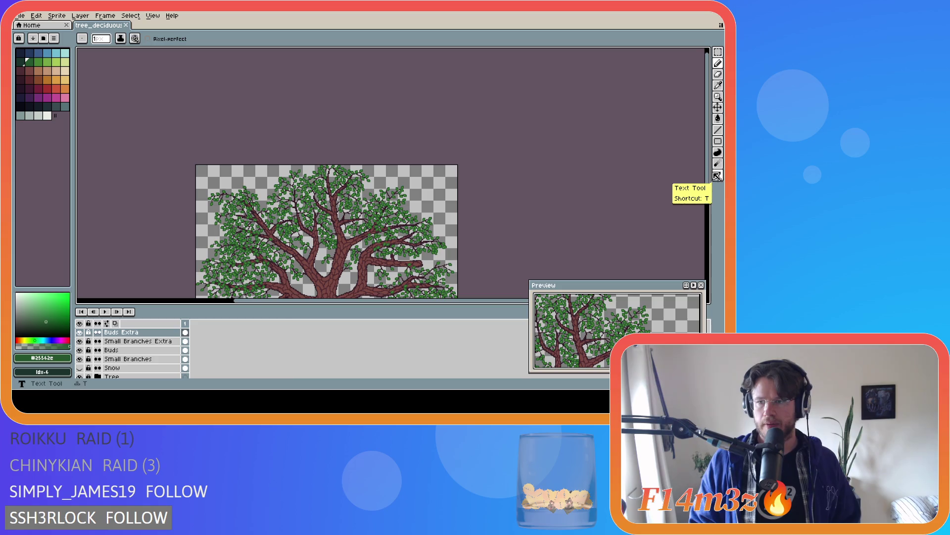
pyautogui.moveTo(712, 184); pyautogui.dragTo(697, 228)
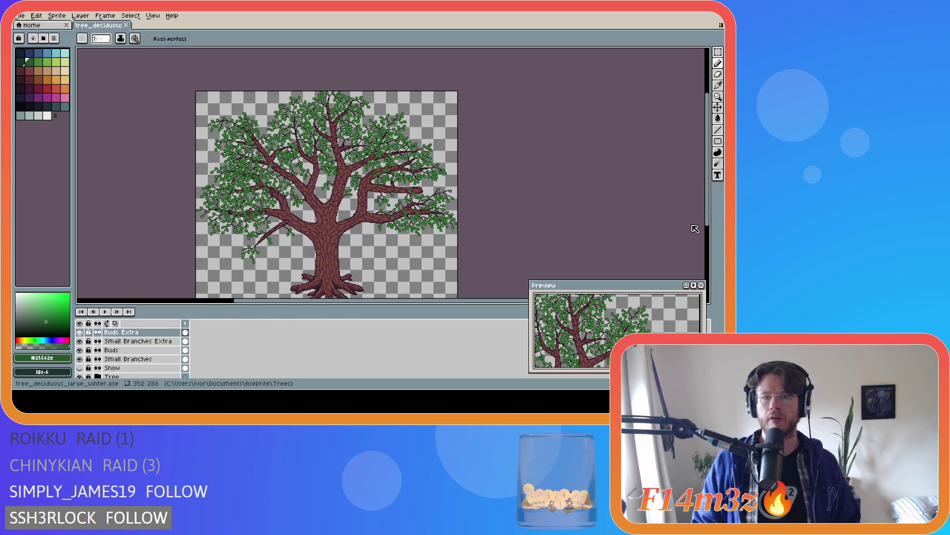
pyautogui.hotkey('ctrl', 's')
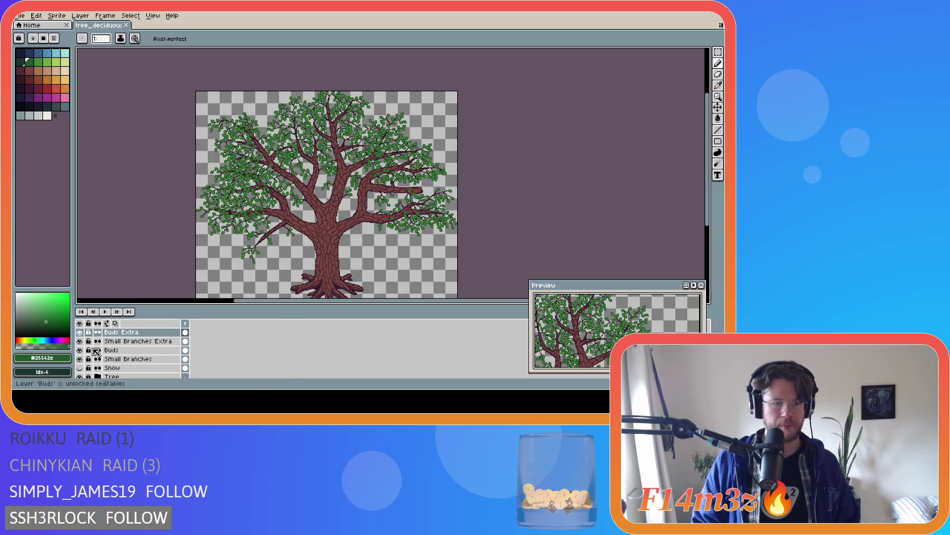
pyautogui.click(80, 331)
pyautogui.click(81, 333)
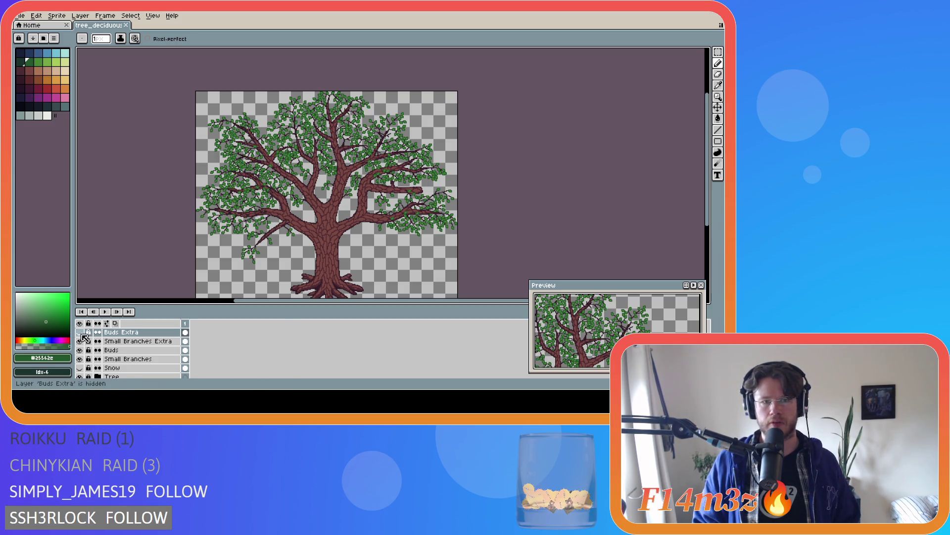
pyautogui.click(80, 333)
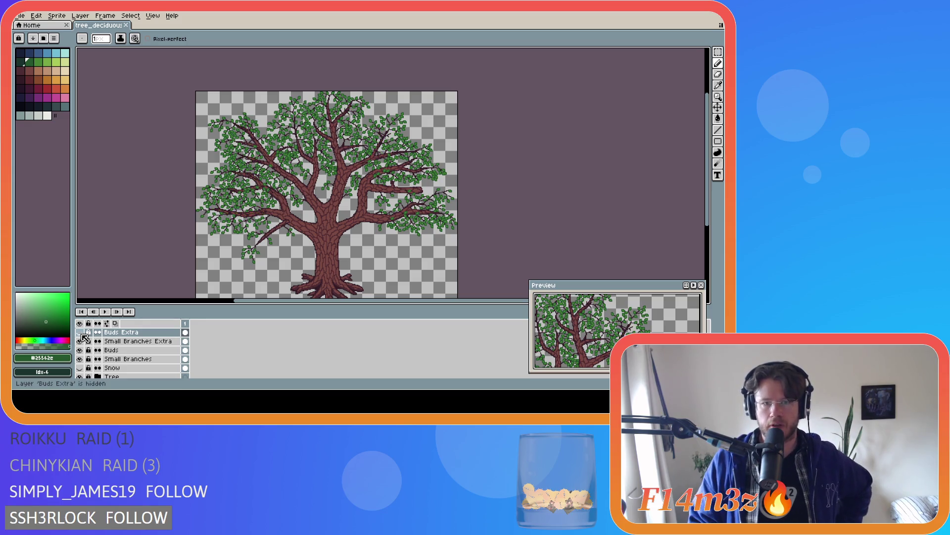
pyautogui.click(81, 333)
pyautogui.click(81, 334)
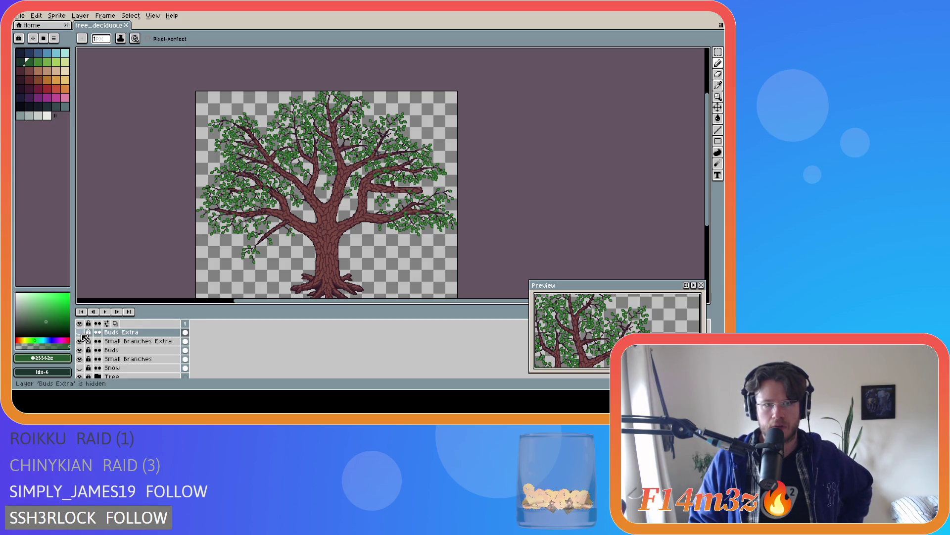
pyautogui.click(81, 334)
pyautogui.click(81, 335)
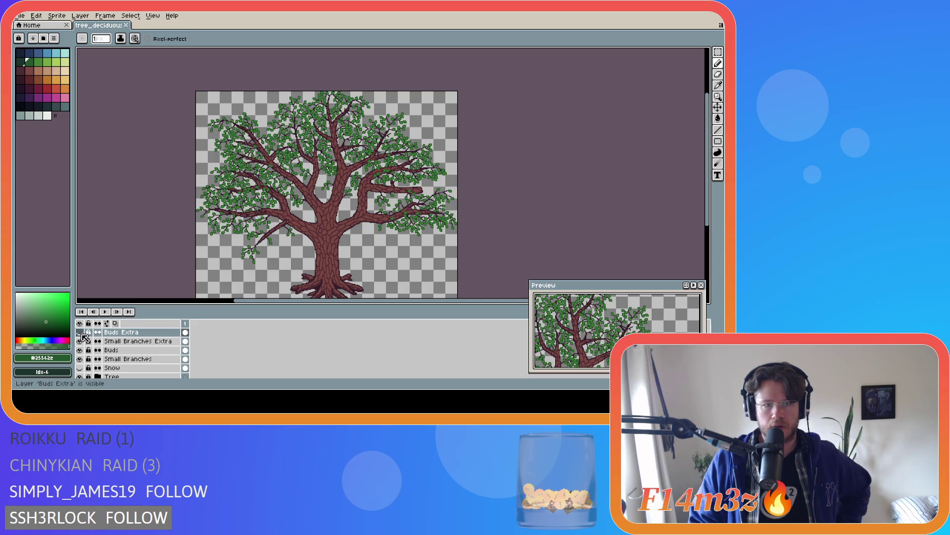
pyautogui.click(81, 335)
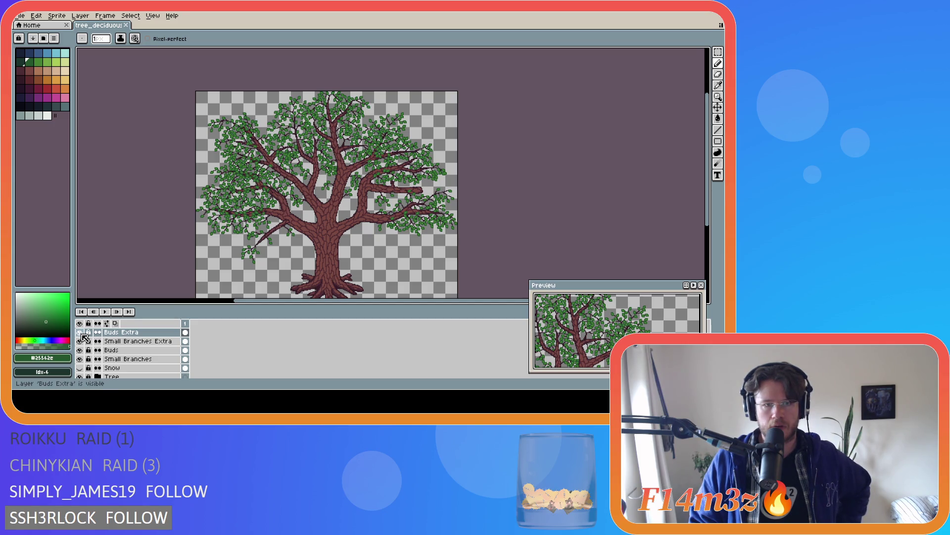
pyautogui.click(81, 349)
pyautogui.click(80, 350)
pyautogui.click(80, 350)
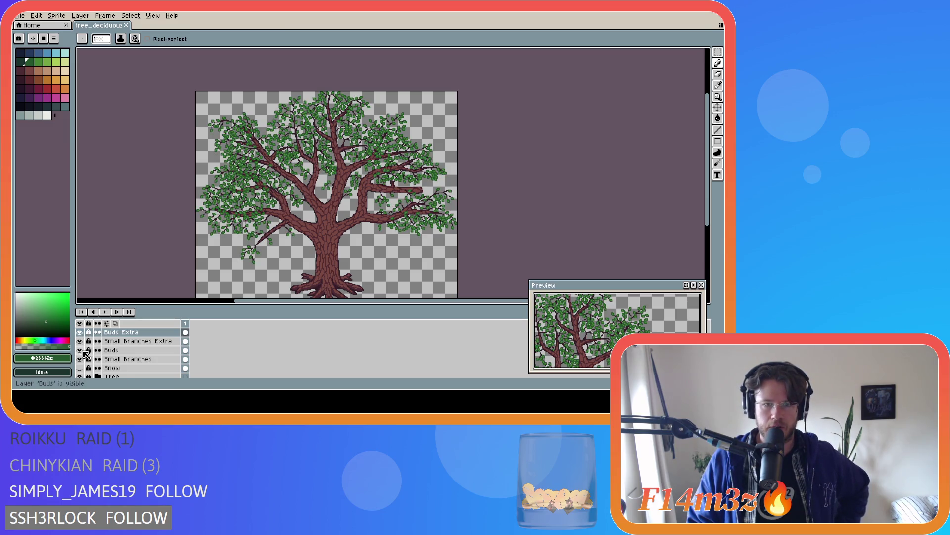
pyautogui.click(80, 332)
pyautogui.click(80, 331)
pyautogui.click(80, 332)
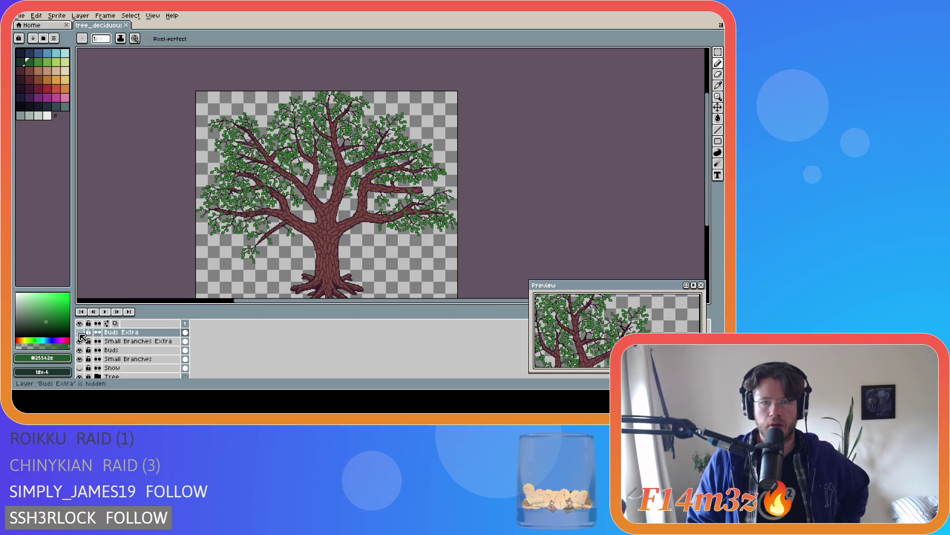
pyautogui.click(80, 332)
pyautogui.click(81, 332)
pyautogui.click(80, 332)
pyautogui.click(81, 331)
pyautogui.click(80, 332)
pyautogui.click(80, 332)
pyautogui.click(80, 331)
pyautogui.click(81, 331)
pyautogui.click(81, 331)
pyautogui.click(80, 332)
pyautogui.click(80, 332)
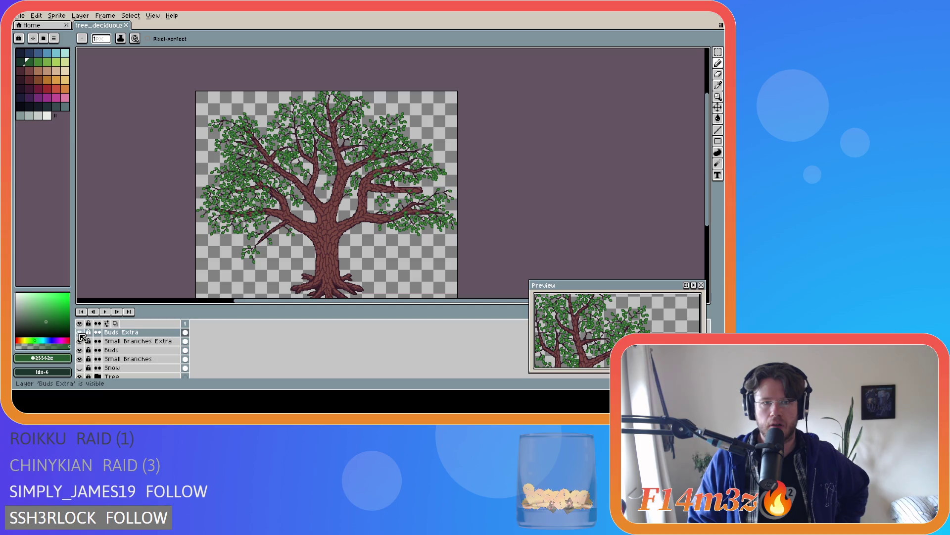
pyautogui.click(80, 331)
pyautogui.click(80, 332)
pyautogui.click(80, 332)
pyautogui.click(81, 332)
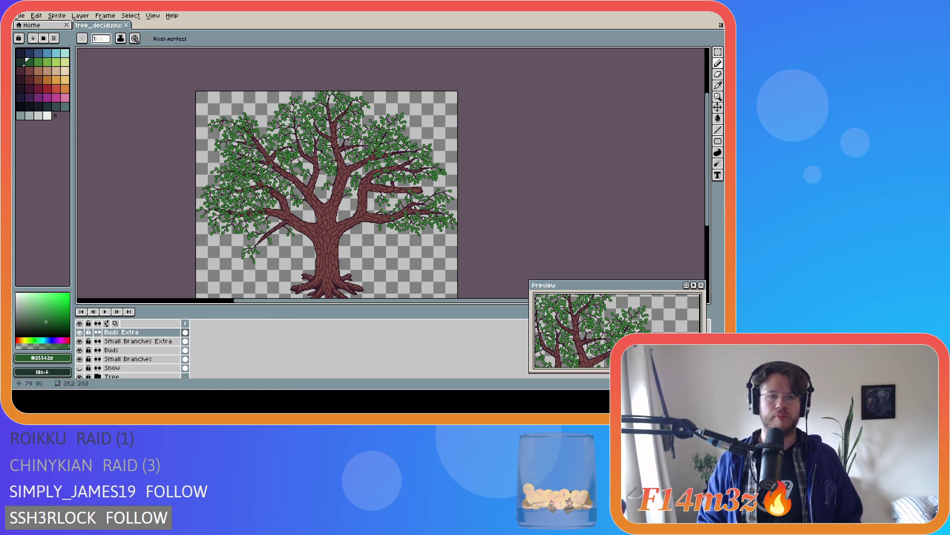
pyautogui.scroll(3, 253, 162)
pyautogui.keyDown('alt'); pyautogui.click(273, 76); pyautogui.keyUp('alt')
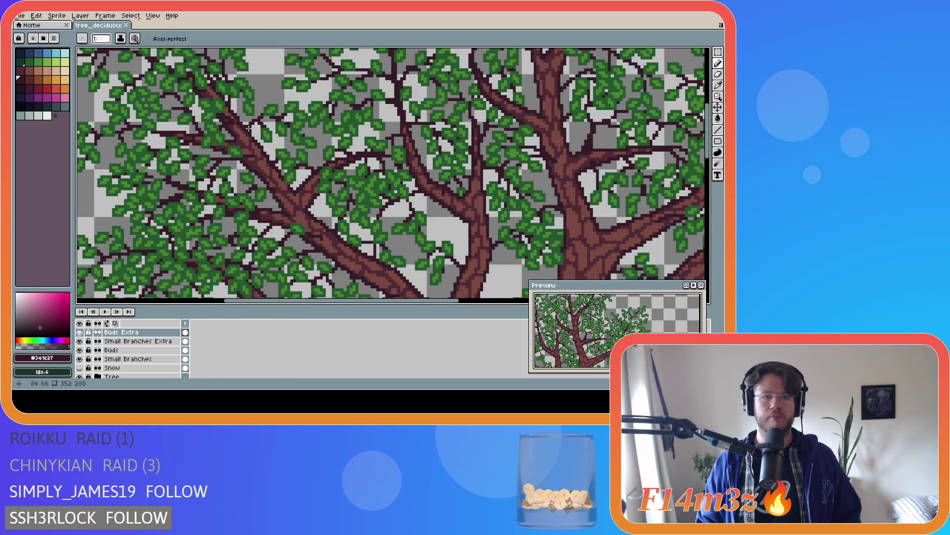
pyautogui.scroll(-3, 435, 227)
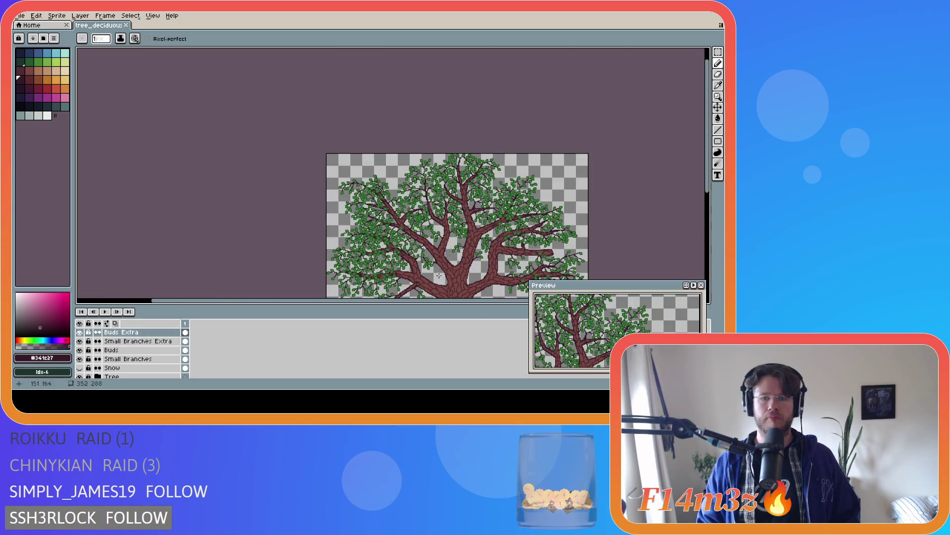
pyautogui.moveTo(431, 299); pyautogui.dragTo(487, 302)
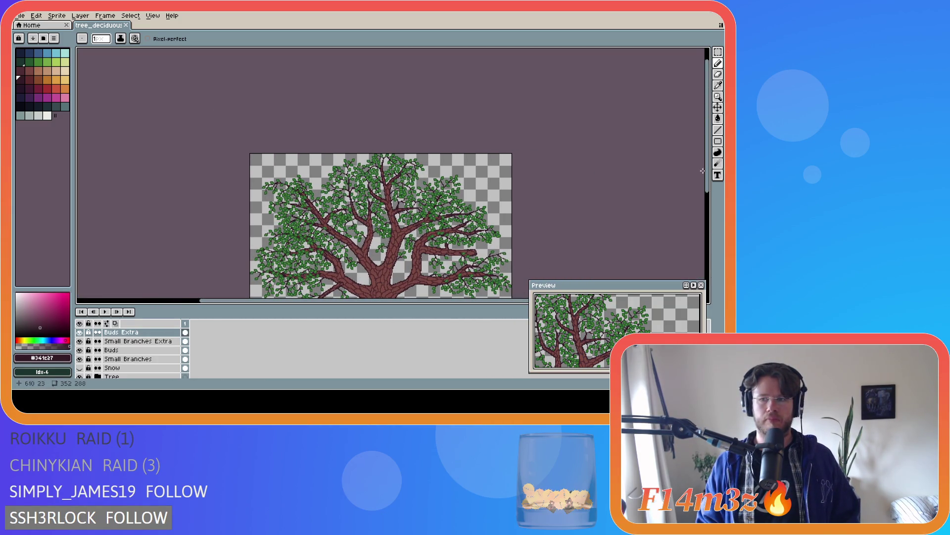
pyautogui.moveTo(702, 171); pyautogui.dragTo(704, 215)
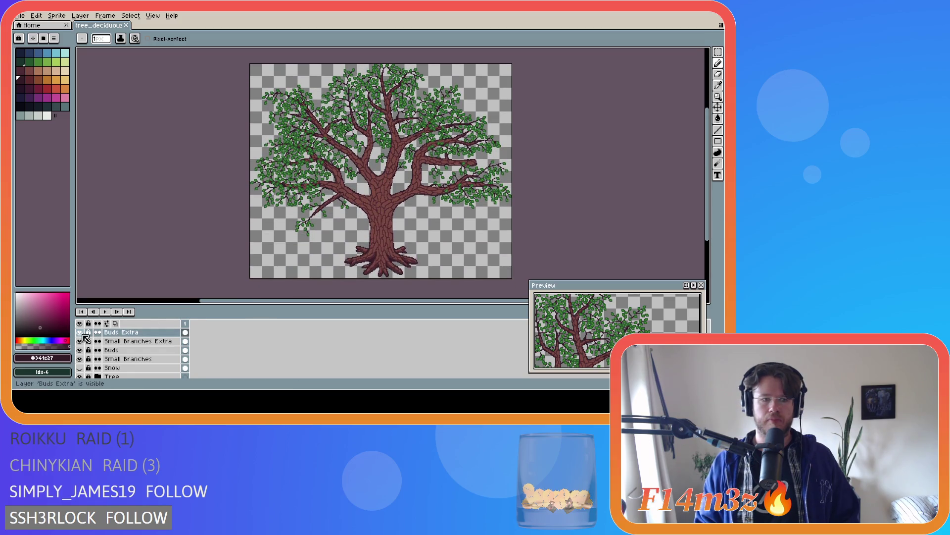
pyautogui.click(79, 332)
pyautogui.click(80, 332)
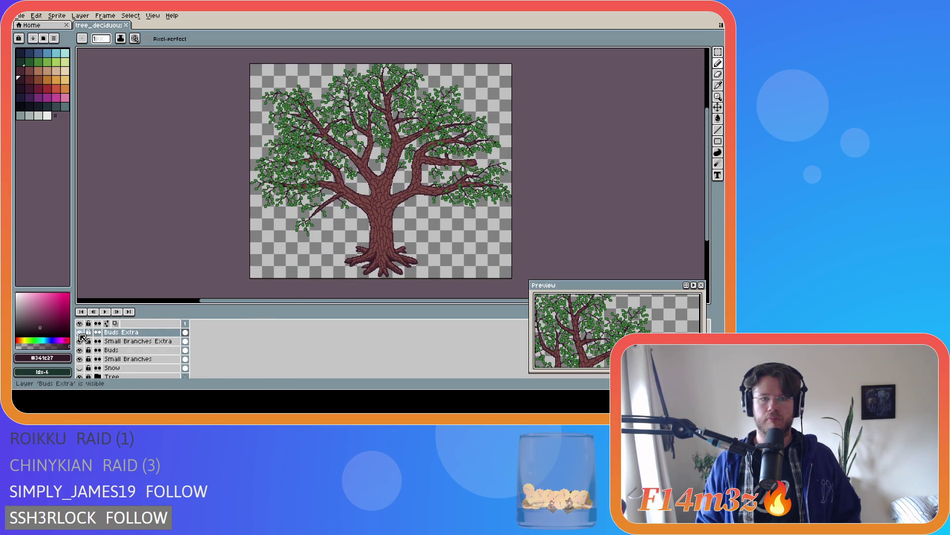
pyautogui.click(80, 333)
pyautogui.click(81, 333)
pyautogui.click(81, 333)
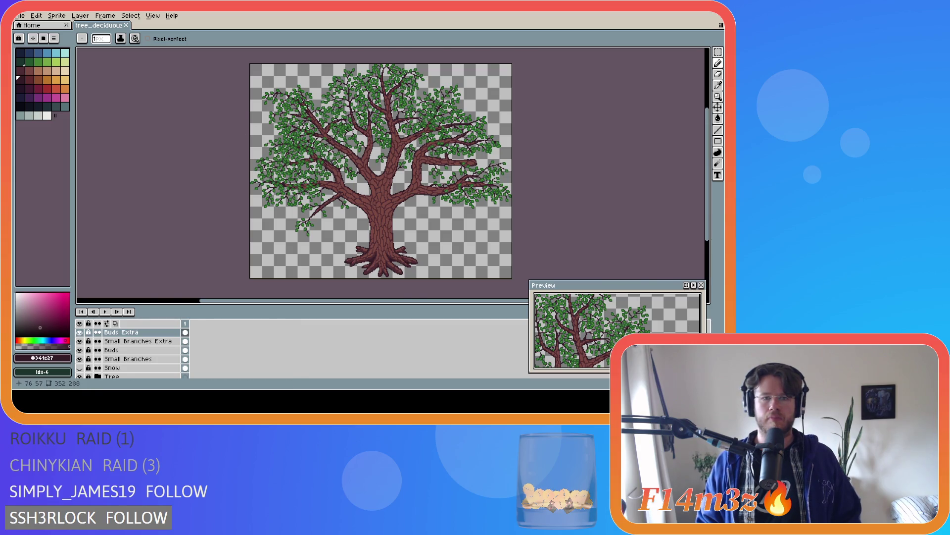
pyautogui.scroll(3, 309, 113)
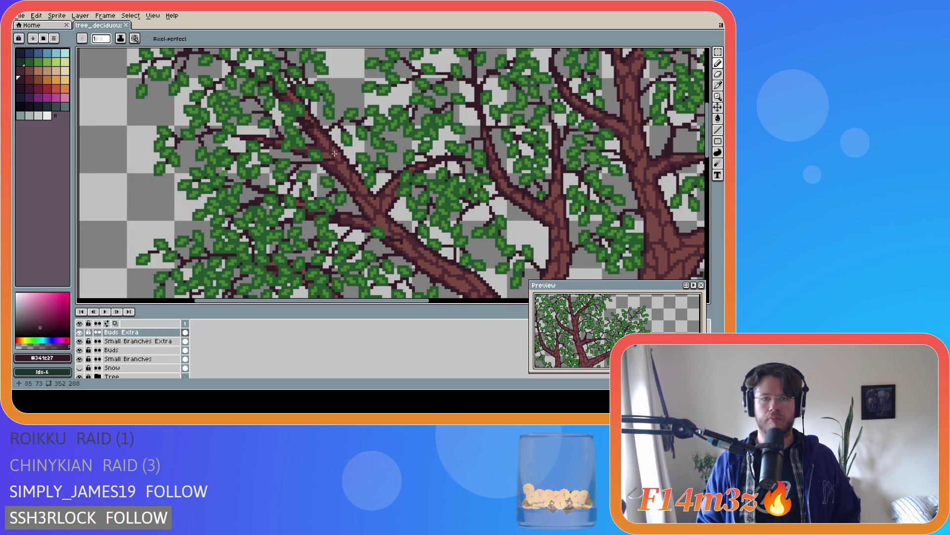
pyautogui.scroll(-2, 334, 152)
pyautogui.scroll(-2, 387, 208)
pyautogui.scroll(-1, 472, 306)
pyautogui.moveTo(470, 301); pyautogui.dragTo(505, 302)
pyautogui.moveTo(708, 119); pyautogui.dragTo(708, 167)
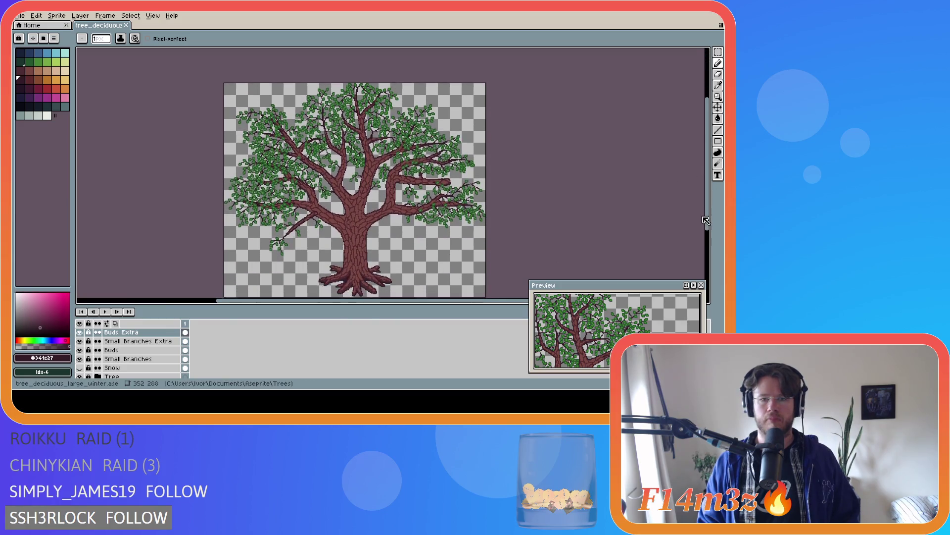
pyautogui.click(80, 332)
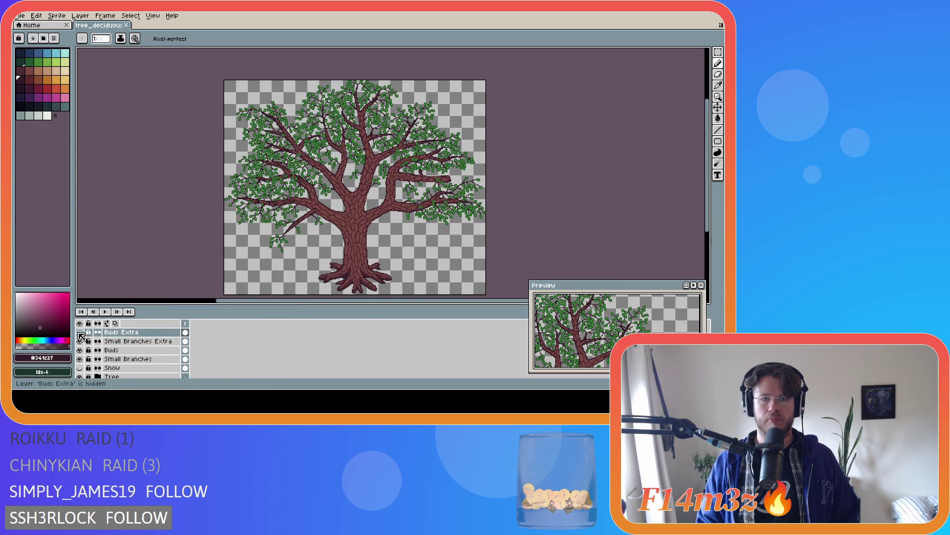
pyautogui.click(79, 332)
pyautogui.click(80, 332)
pyautogui.click(80, 332)
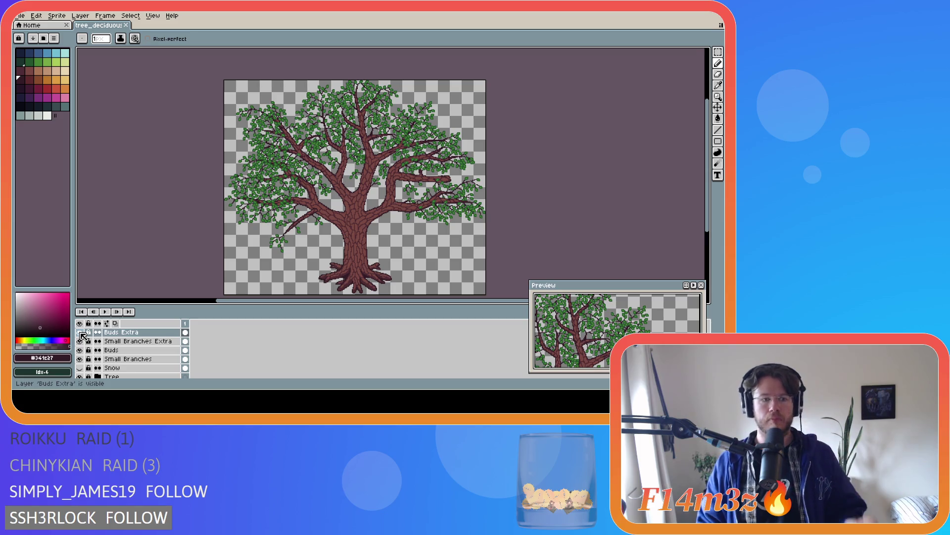
pyautogui.click(80, 333)
pyautogui.doubleClick(81, 333)
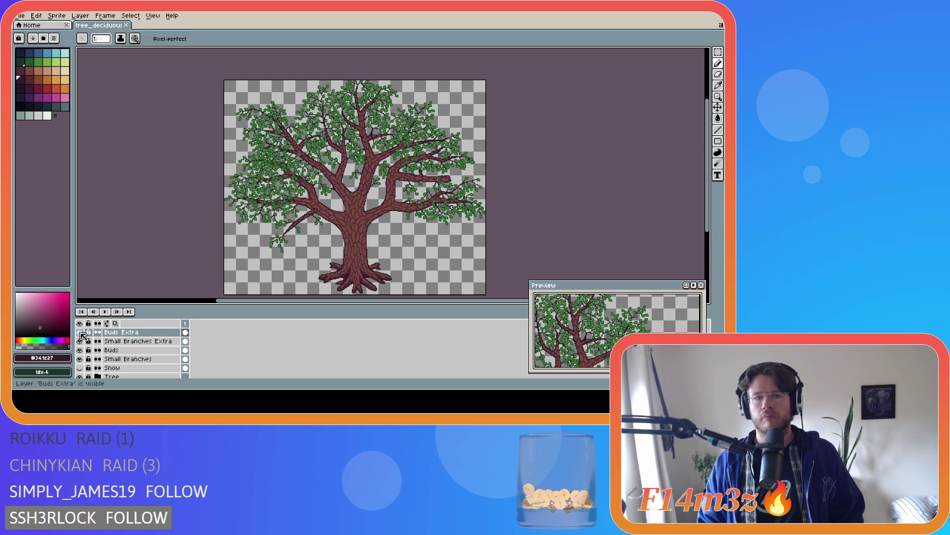
pyautogui.click(80, 333)
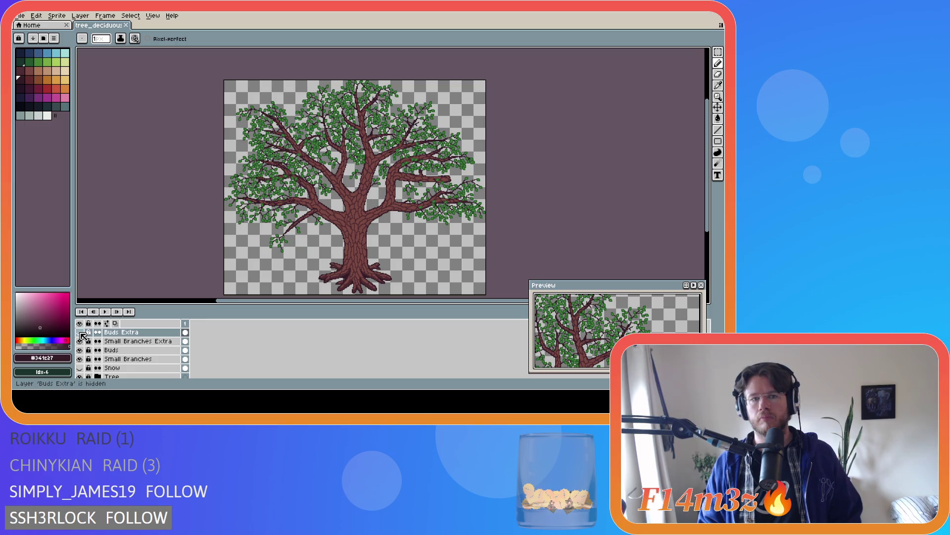
pyautogui.click(80, 332)
pyautogui.click(80, 333)
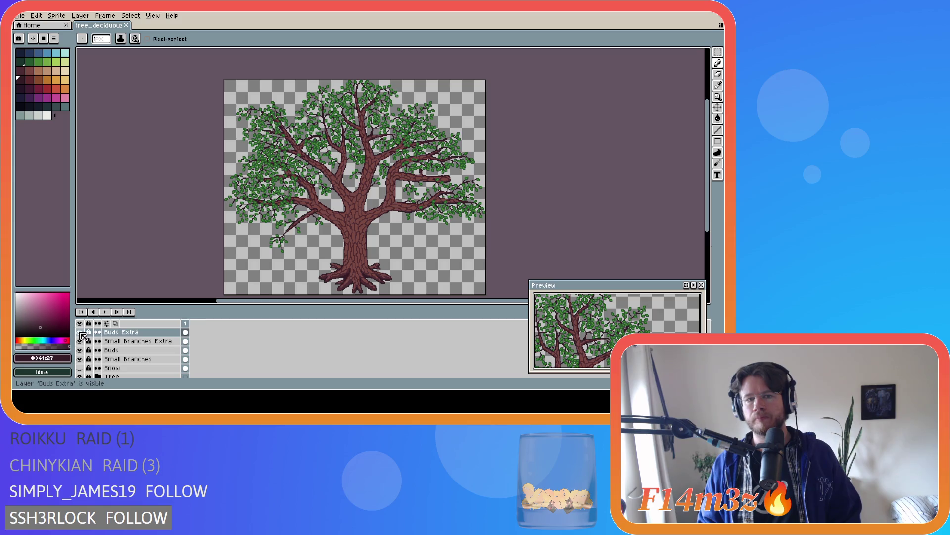
pyautogui.click(80, 333)
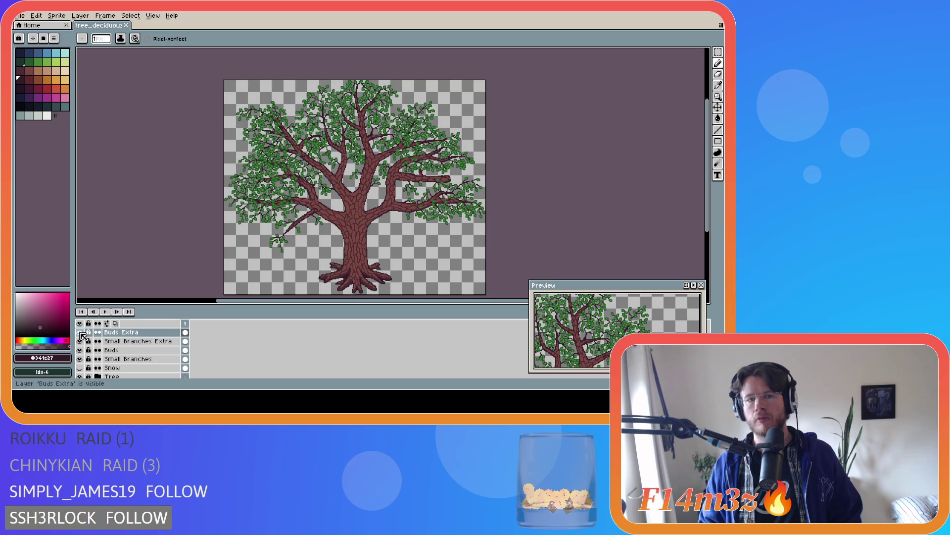
pyautogui.click(80, 332)
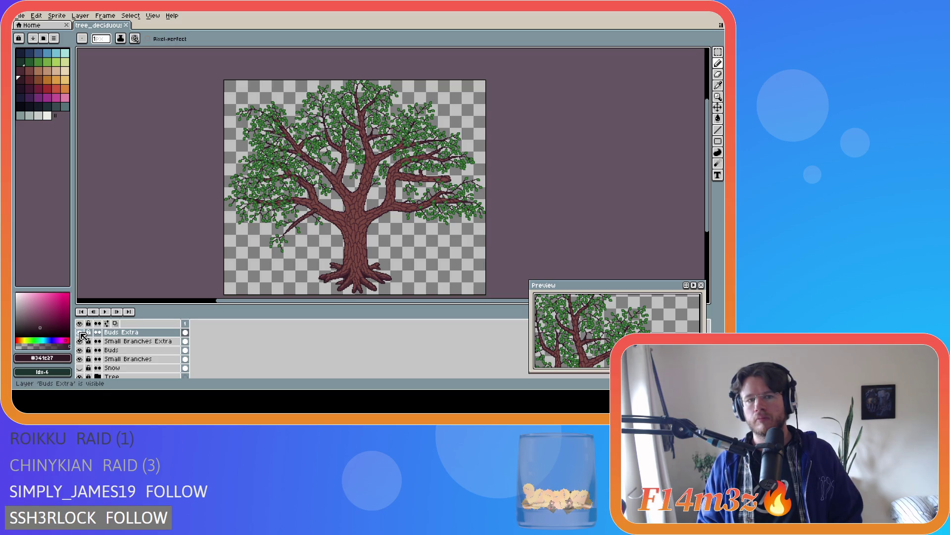
pyautogui.click(80, 333)
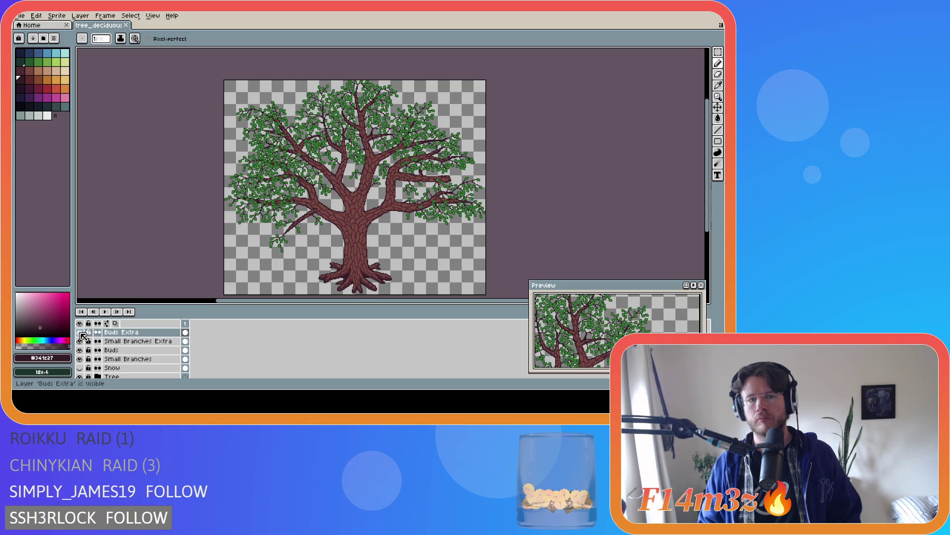
pyautogui.click(81, 332)
pyautogui.click(81, 333)
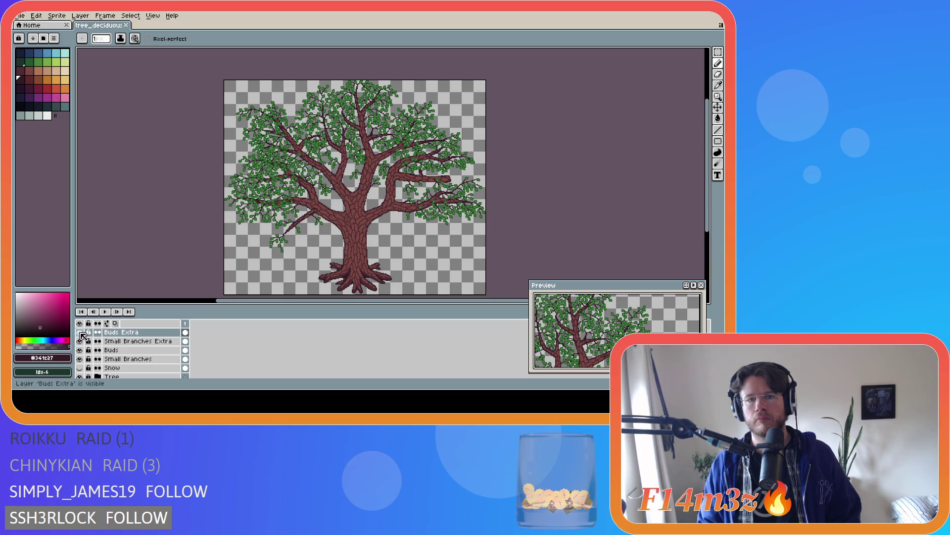
pyautogui.click(82, 335)
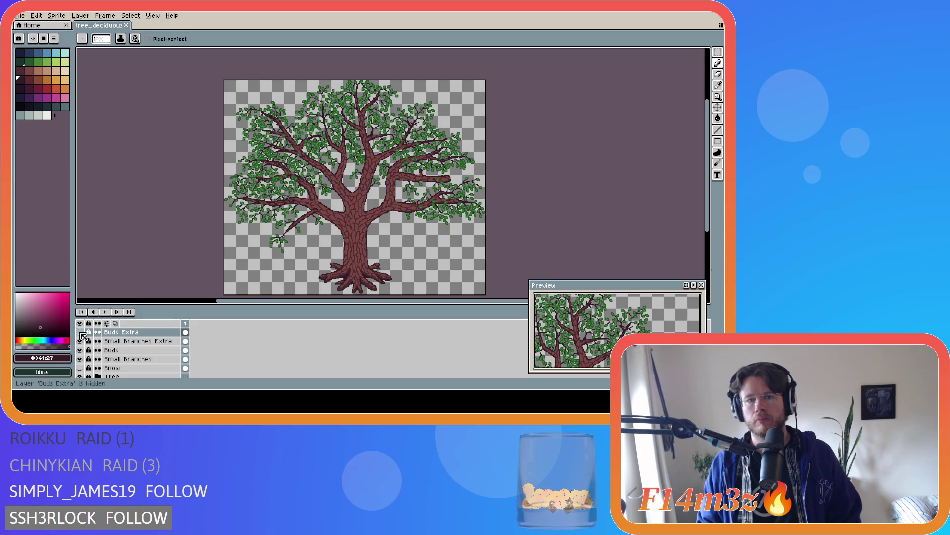
pyautogui.click(81, 334)
pyautogui.click(82, 335)
pyautogui.click(82, 336)
pyautogui.click(82, 335)
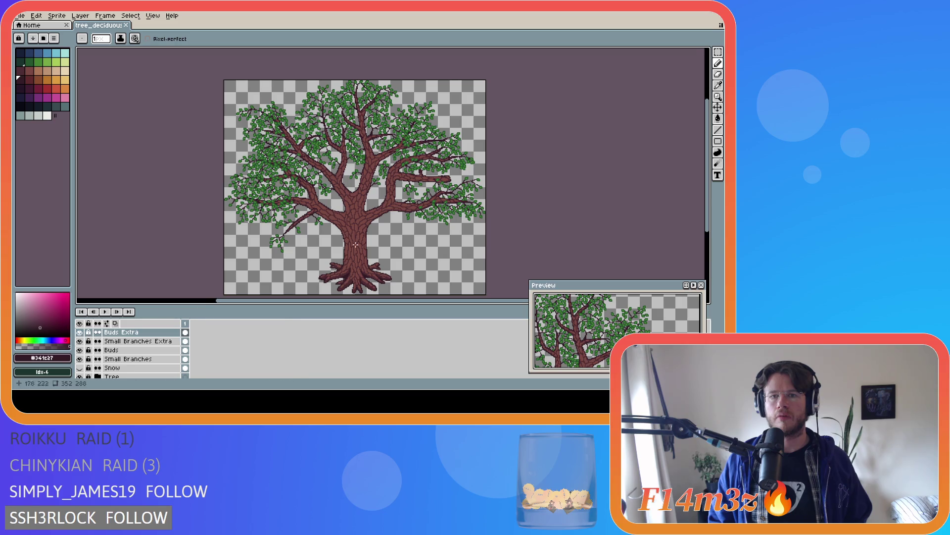
pyautogui.scroll(4, 438, 159)
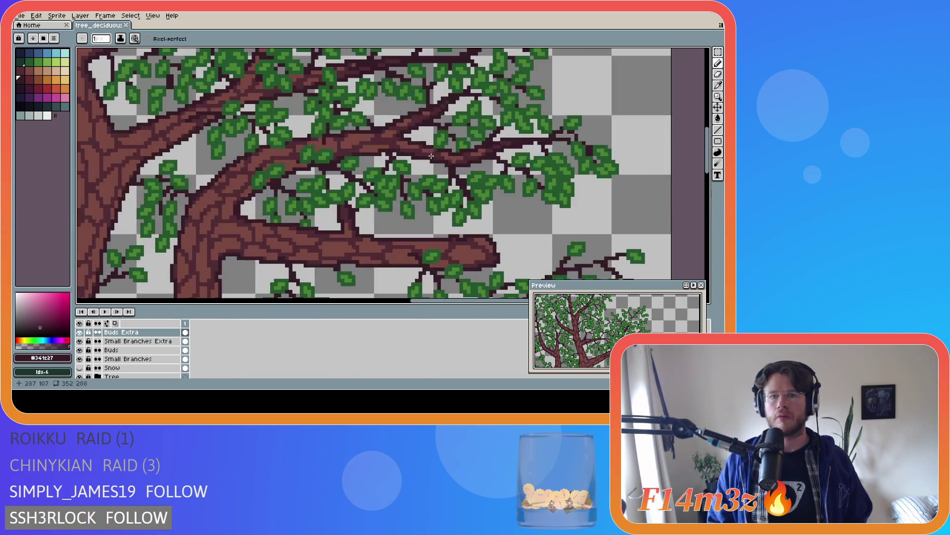
# - On Small Branches Extra, draw two short dark twigs on an upper branch and save
pyautogui.click(160, 340)
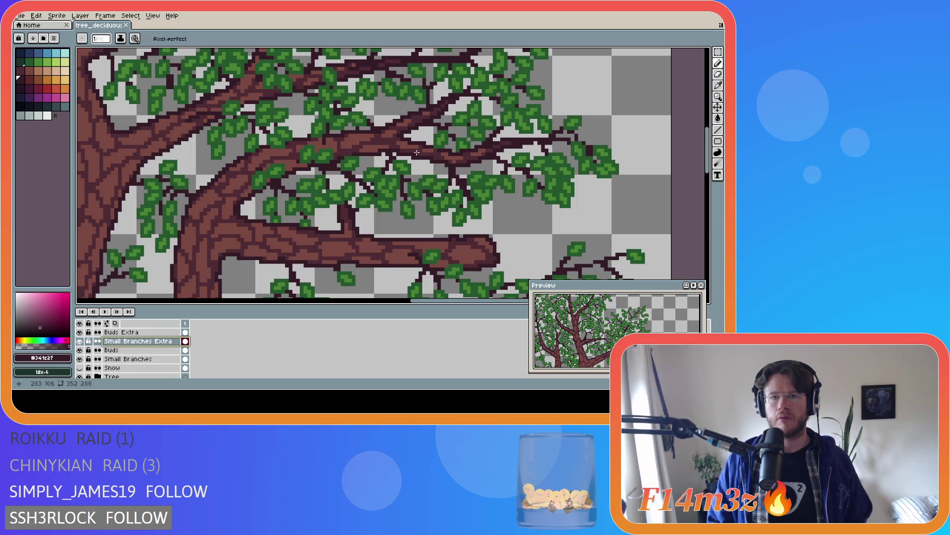
pyautogui.moveTo(408, 123); pyautogui.dragTo(424, 157)
pyautogui.moveTo(407, 122); pyautogui.dragTo(402, 118)
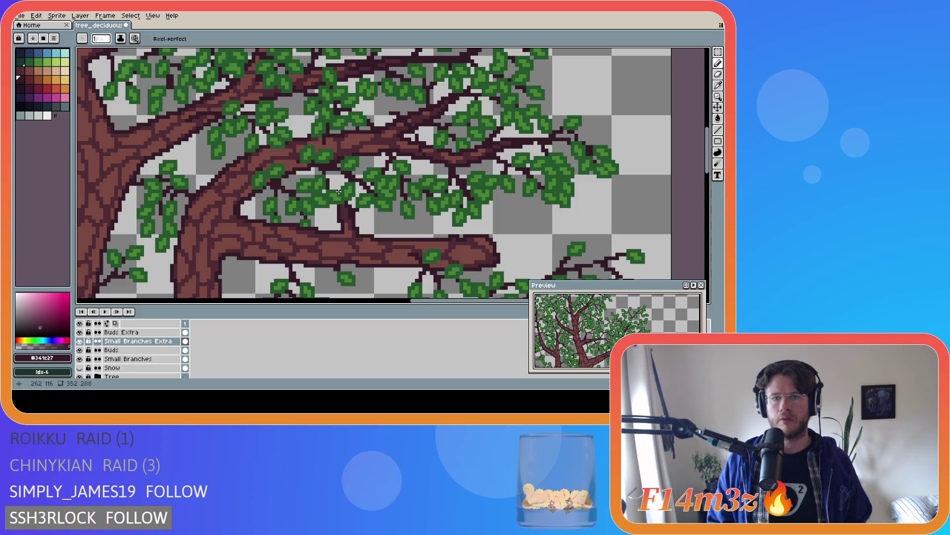
pyautogui.hotkey('ctrl', 's')
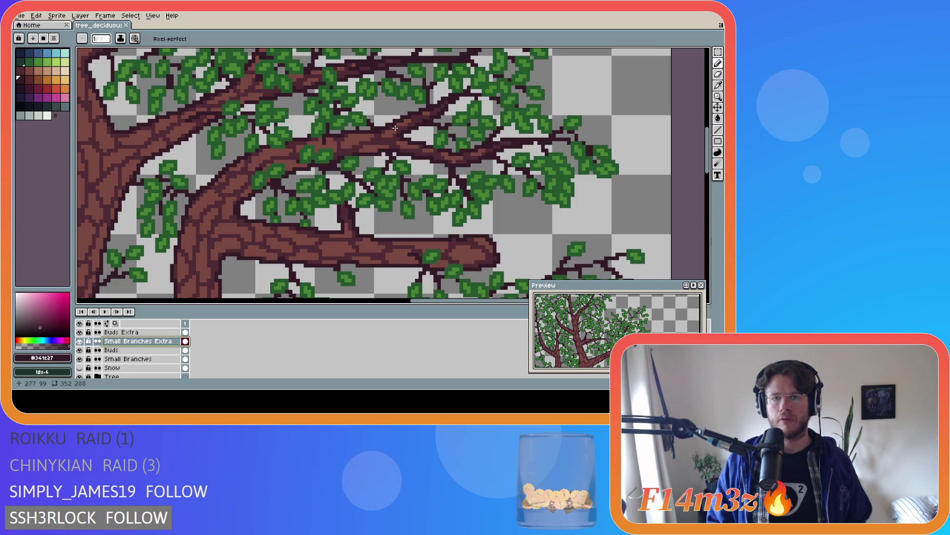
# - Add dark twigs angling down-right from the branch as straight lines and save again
pyautogui.click(423, 138)
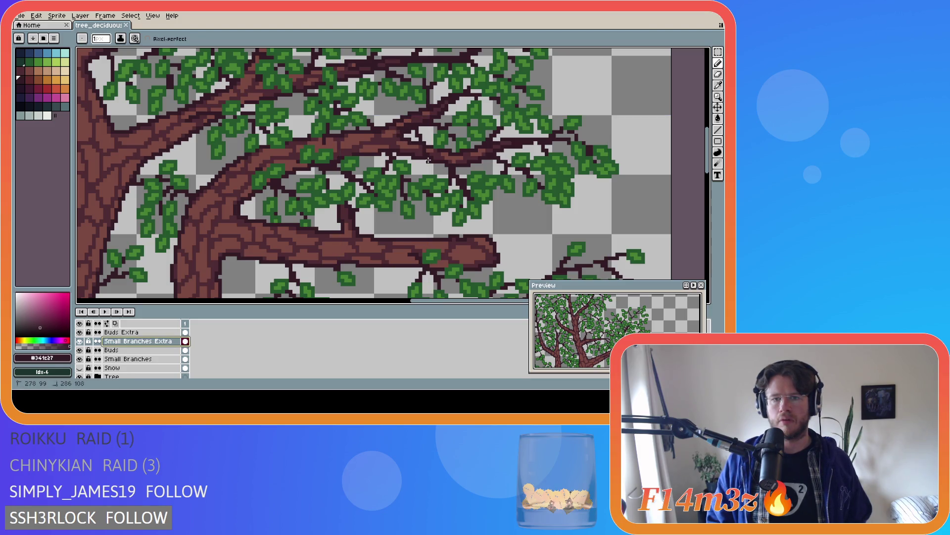
pyautogui.click(413, 145)
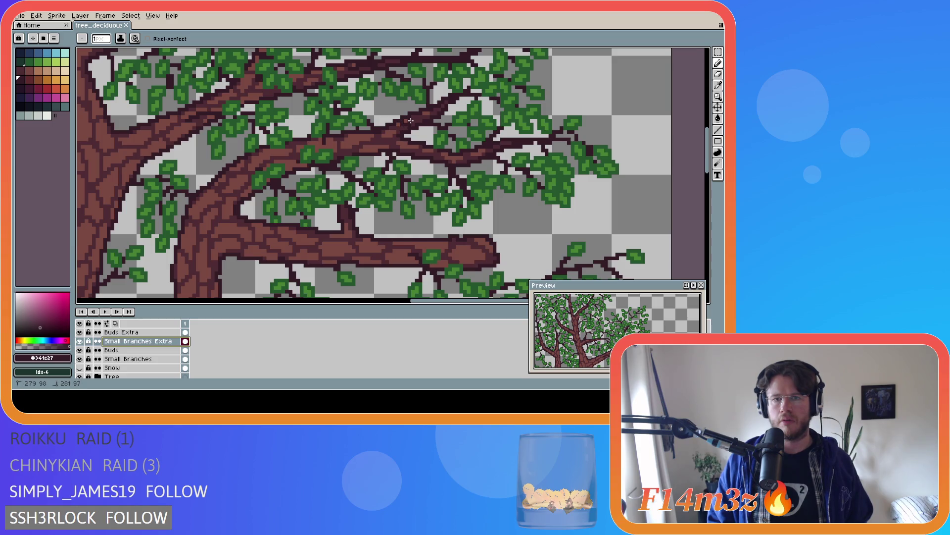
pyautogui.moveTo(401, 126); pyautogui.dragTo(428, 160)
pyautogui.hotkey('ctrl', 's')
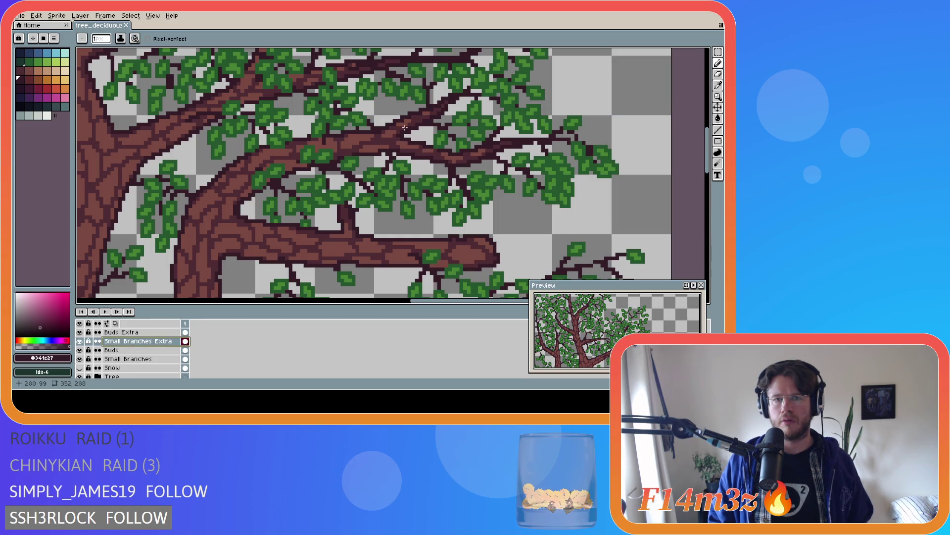
pyautogui.moveTo(401, 125); pyautogui.dragTo(427, 148)
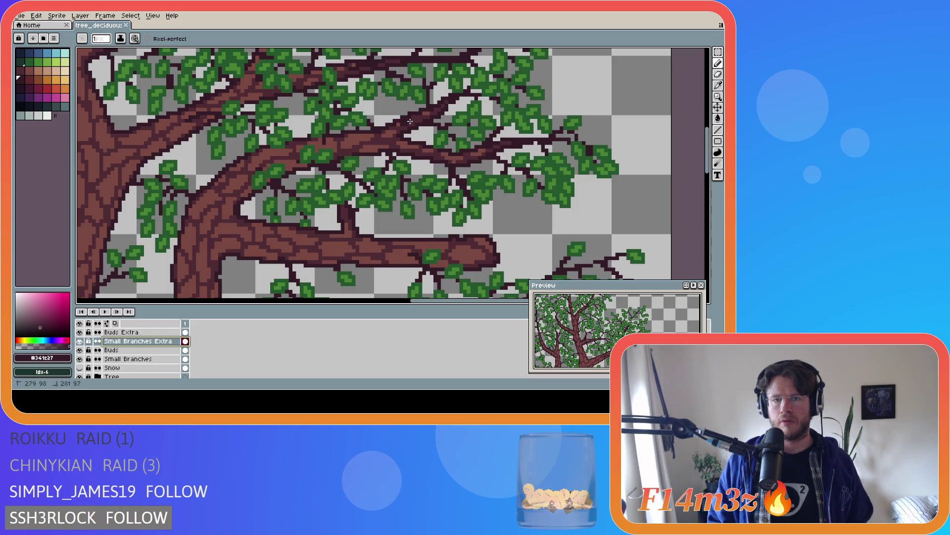
pyautogui.keyDown('shift'); pyautogui.click(428, 161); pyautogui.keyUp('shift')
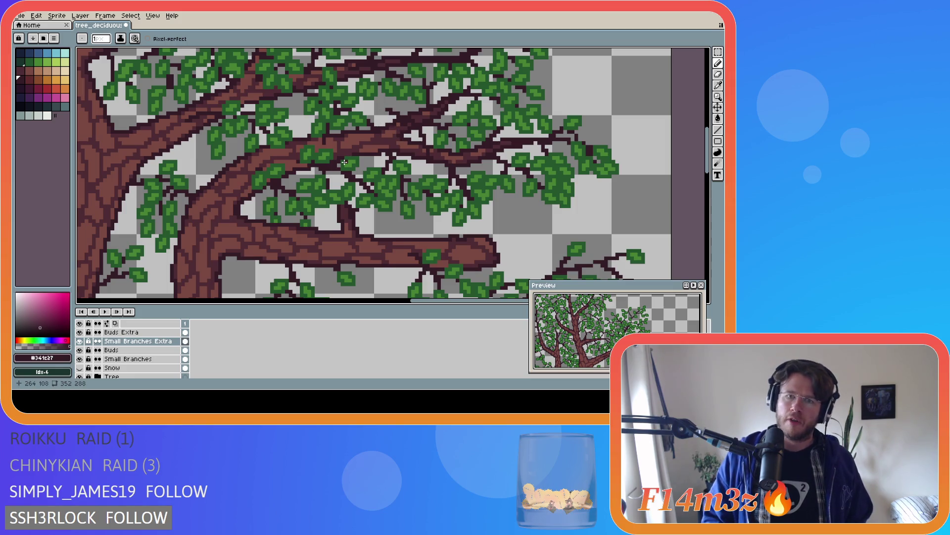
pyautogui.press('v')
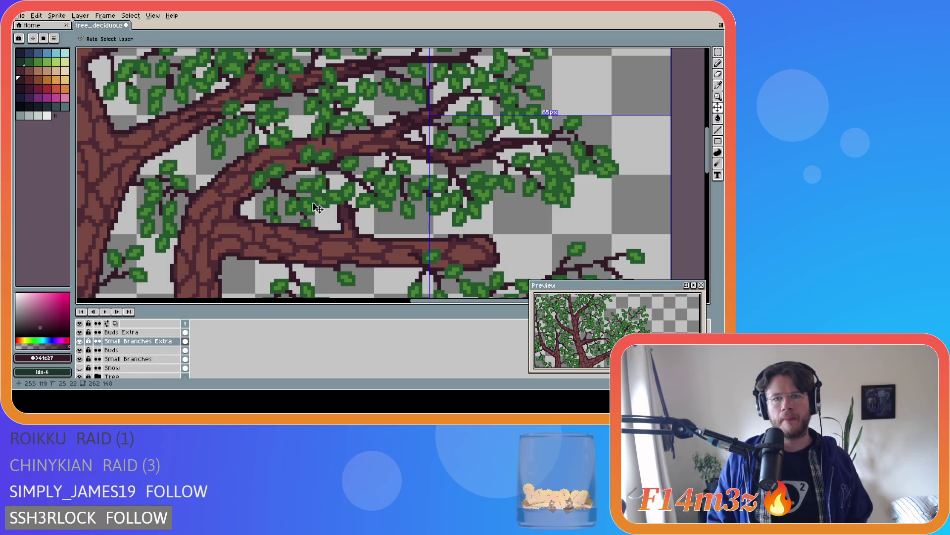
# - Sample the dark branch colour from the drawing, return to the pencil and save
pyautogui.press('b')
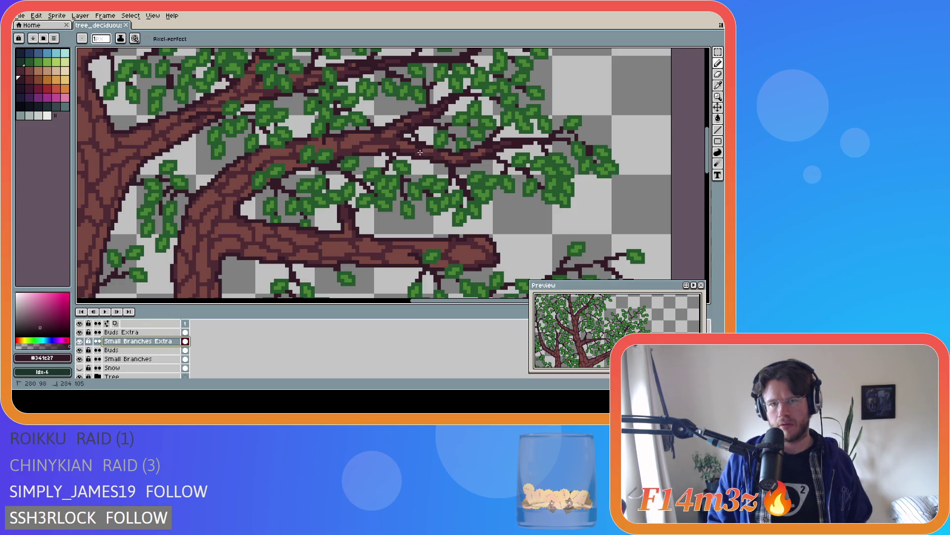
pyautogui.moveTo(407, 123); pyautogui.dragTo(423, 161)
pyautogui.press('i')
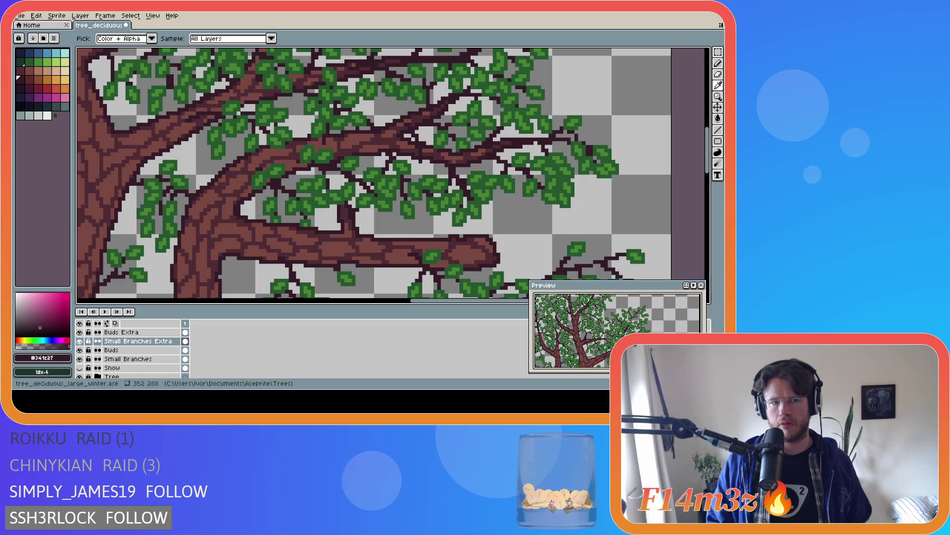
pyautogui.press('b')
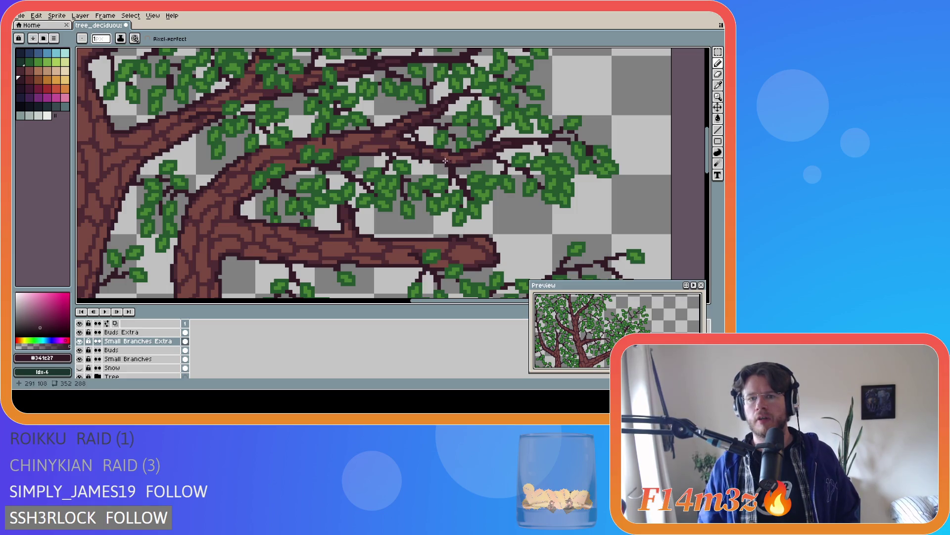
pyautogui.hotkey('ctrl', 's')
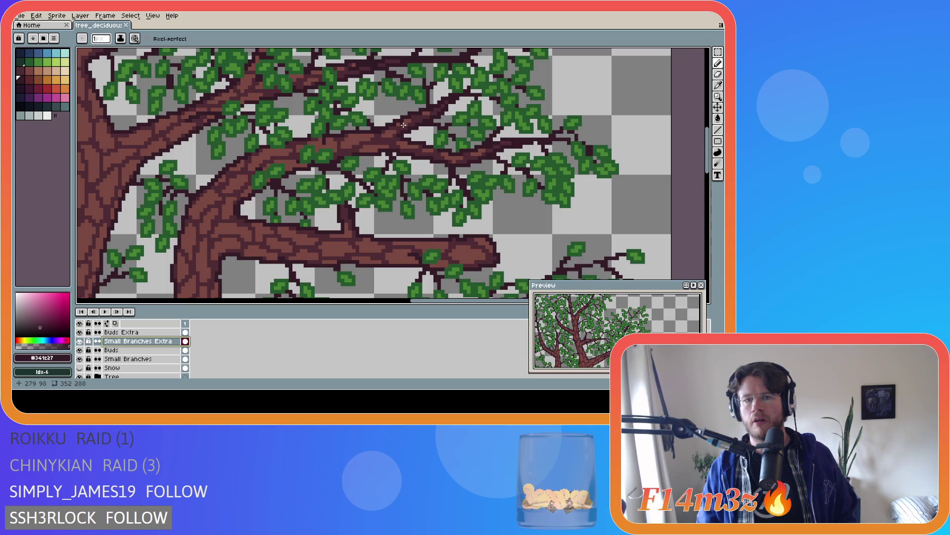
# - Draw more dark twig pixels in the upper branches, then hide the Tree layer
pyautogui.moveTo(402, 125)
pyautogui.mouseDown()
pyautogui.moveTo(434, 112)
pyautogui.moveTo(426, 146)
pyautogui.mouseUp()
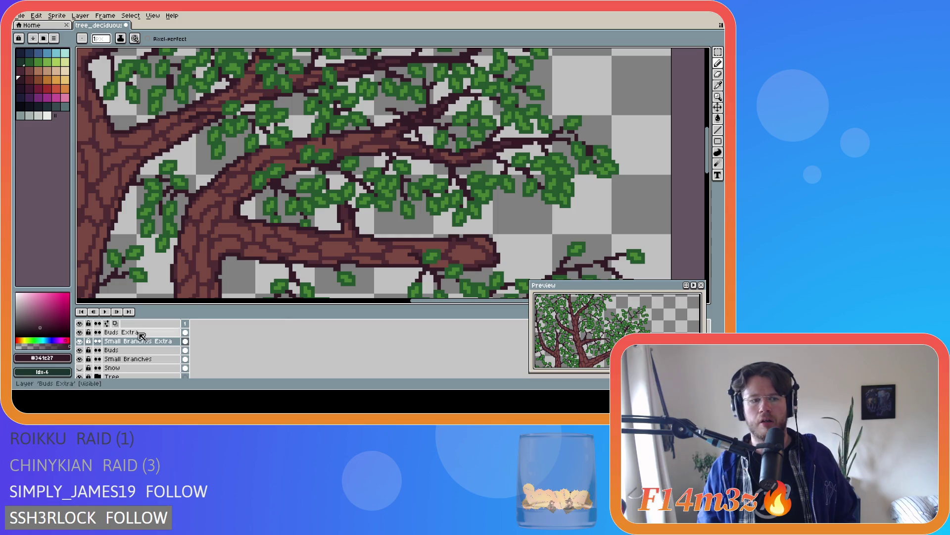
pyautogui.click(79, 377)
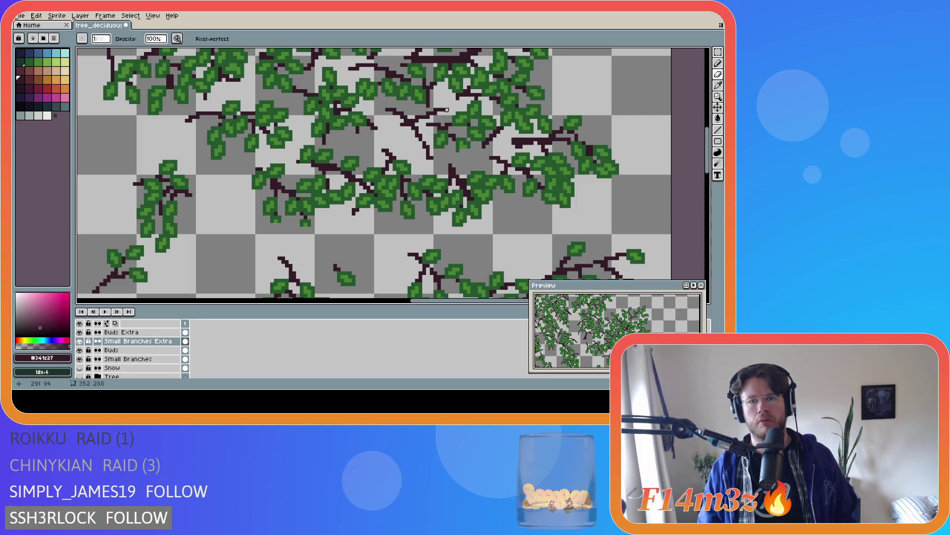
pyautogui.press('b')
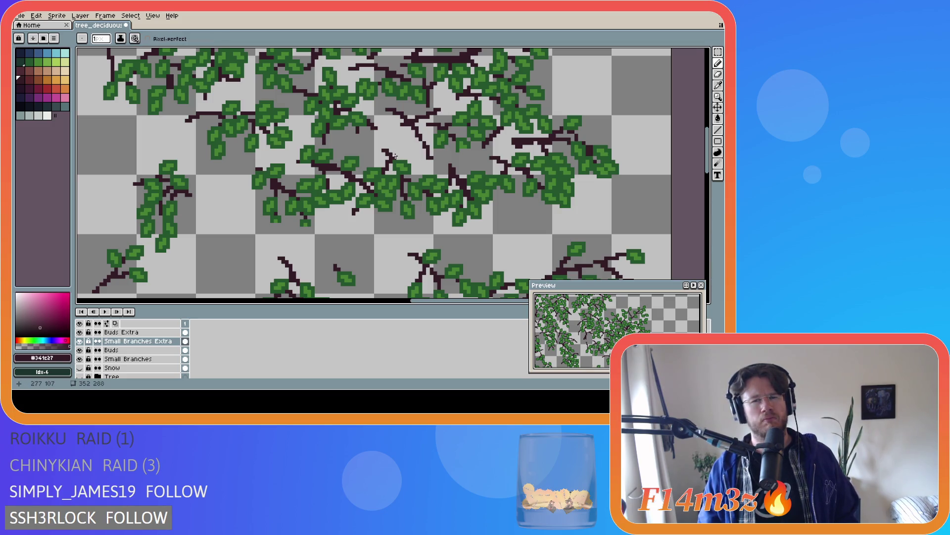
pyautogui.press('e')
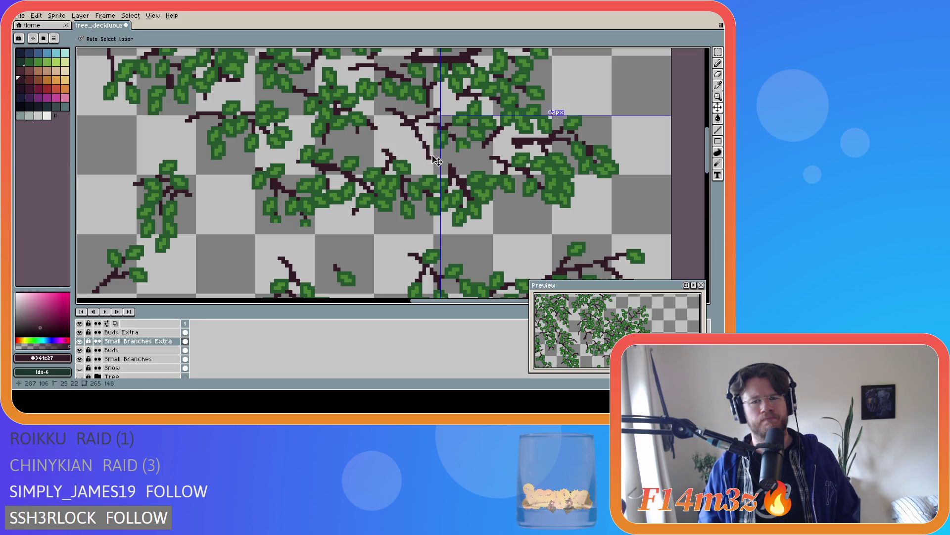
pyautogui.moveTo(429, 158); pyautogui.dragTo(424, 162)
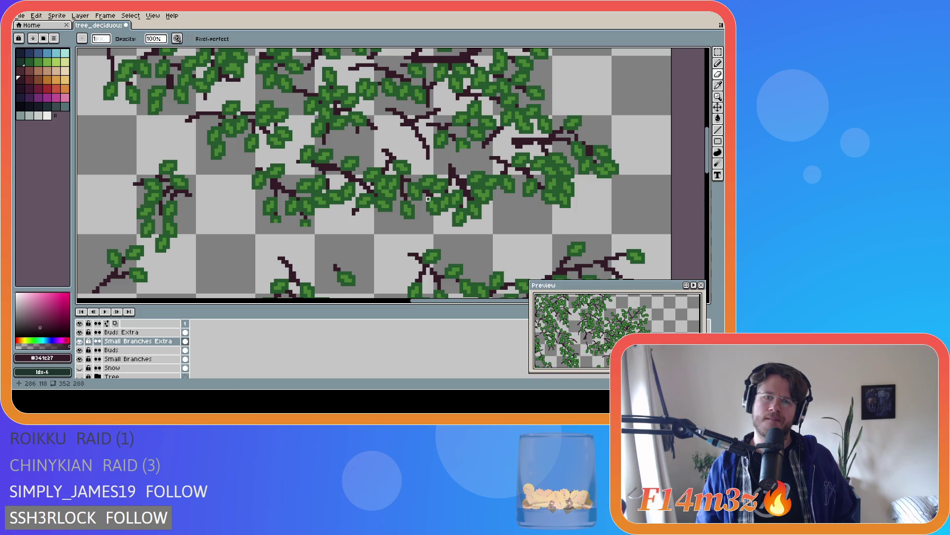
pyautogui.hotkey('ctrl', 'z')
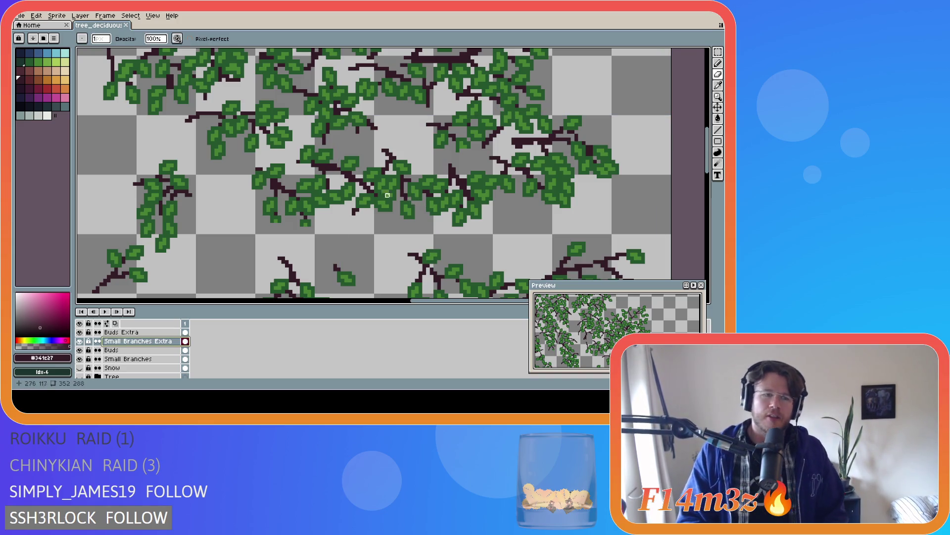
pyautogui.scroll(-1, 91, 360)
pyautogui.scroll(-1, 90, 361)
pyautogui.click(79, 359)
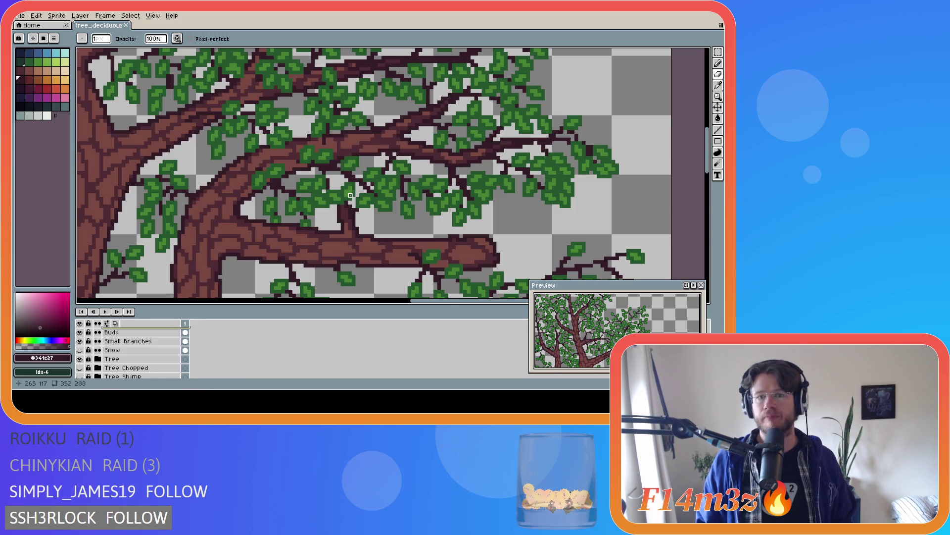
pyautogui.scroll(-2, 350, 195)
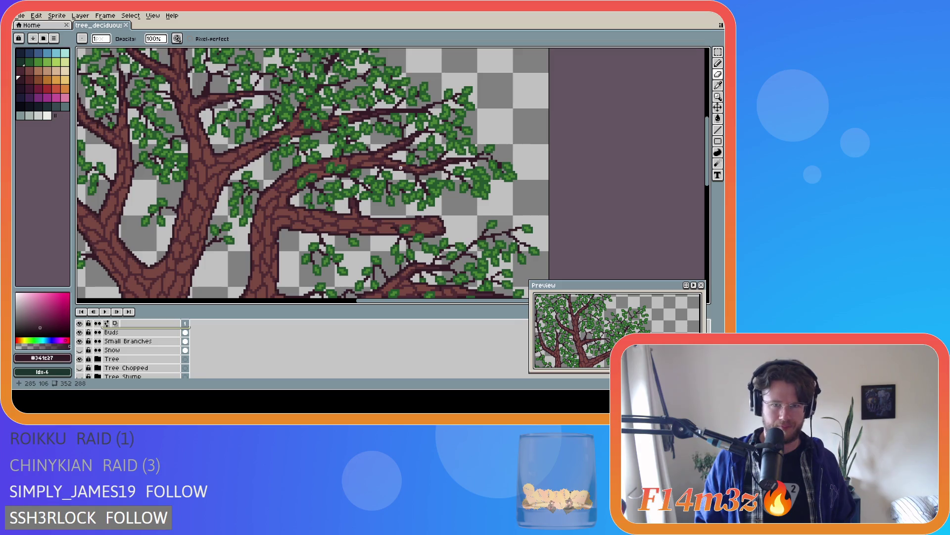
pyautogui.press('b')
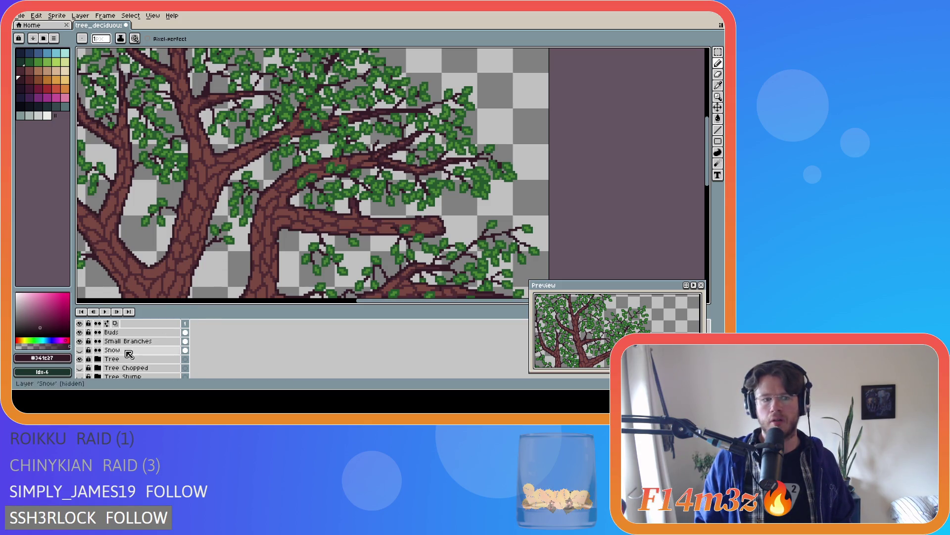
pyautogui.click(81, 359)
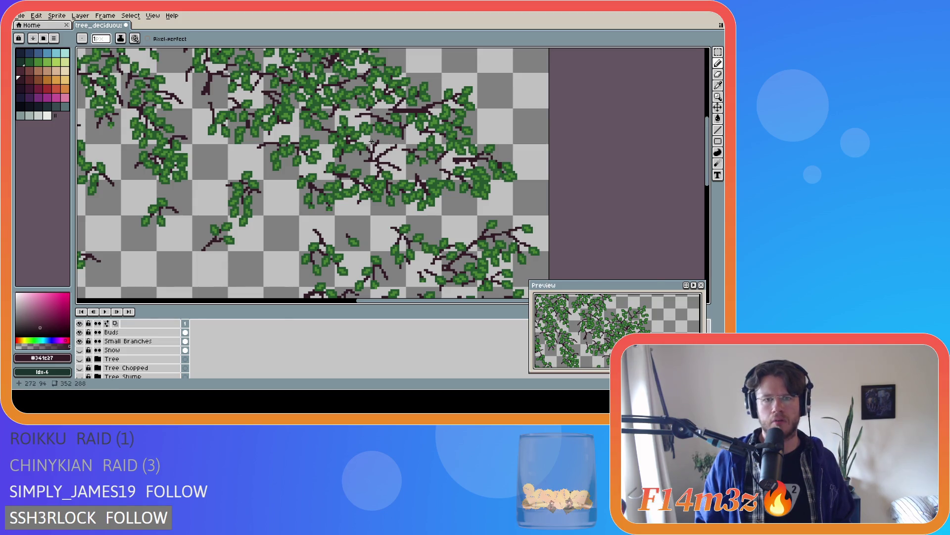
pyautogui.scroll(2, 375, 159)
# - Cycle eraser, marquee and pencil tools, then toggle the Tree layer to compare twigs against the trunk
pyautogui.press('e')
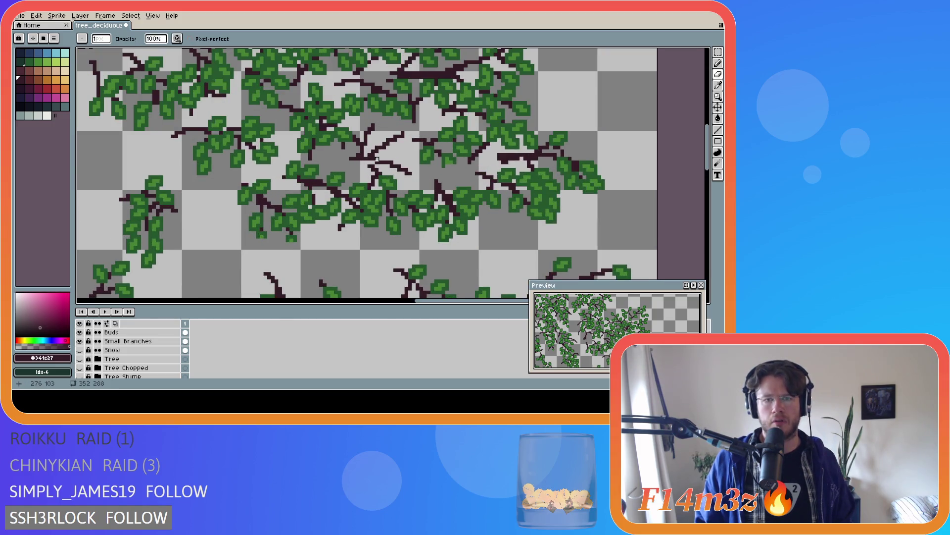
pyautogui.press('m')
pyautogui.press('b')
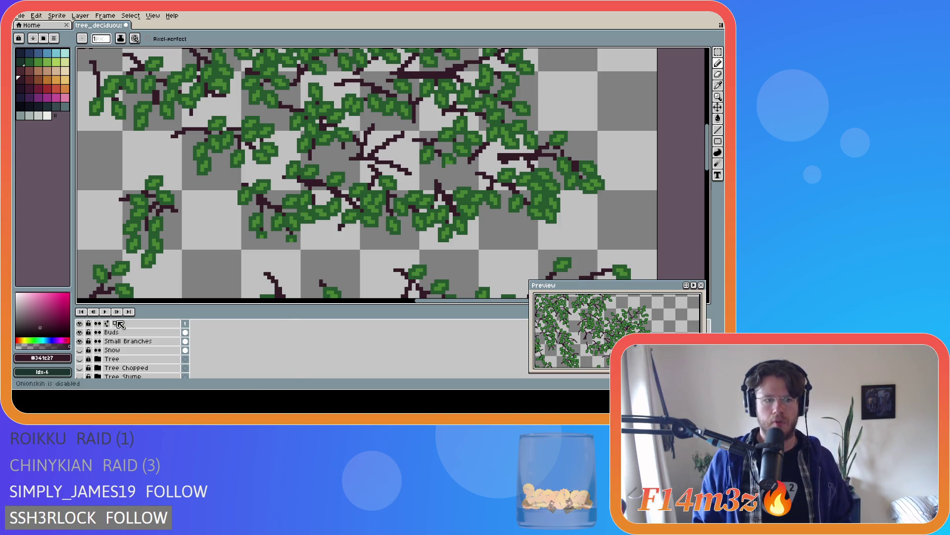
pyautogui.click(79, 358)
pyautogui.click(79, 359)
pyautogui.click(80, 358)
pyautogui.click(79, 359)
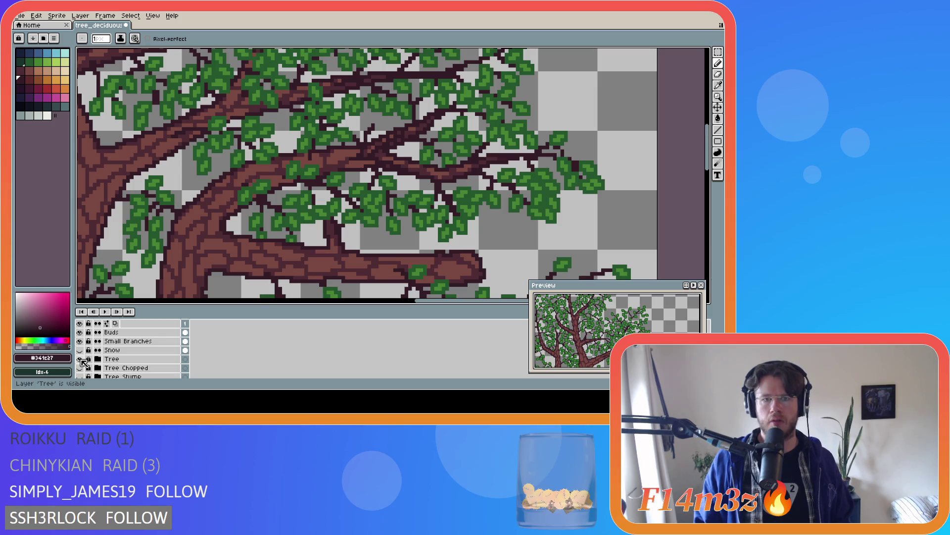
pyautogui.click(80, 359)
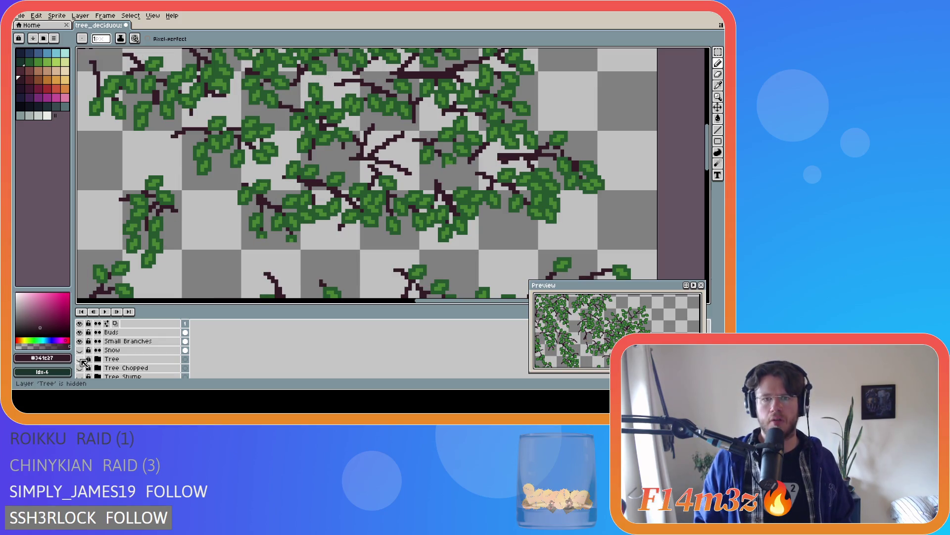
# - Keep comparing with the Tree layer, undo the last twig strokes and show the trunk again
pyautogui.click(79, 358)
pyautogui.click(80, 359)
pyautogui.click(80, 359)
pyautogui.click(80, 359)
pyautogui.hotkey('ctrl', 'z')
pyautogui.hotkey('ctrl', 'z')
pyautogui.click(79, 358)
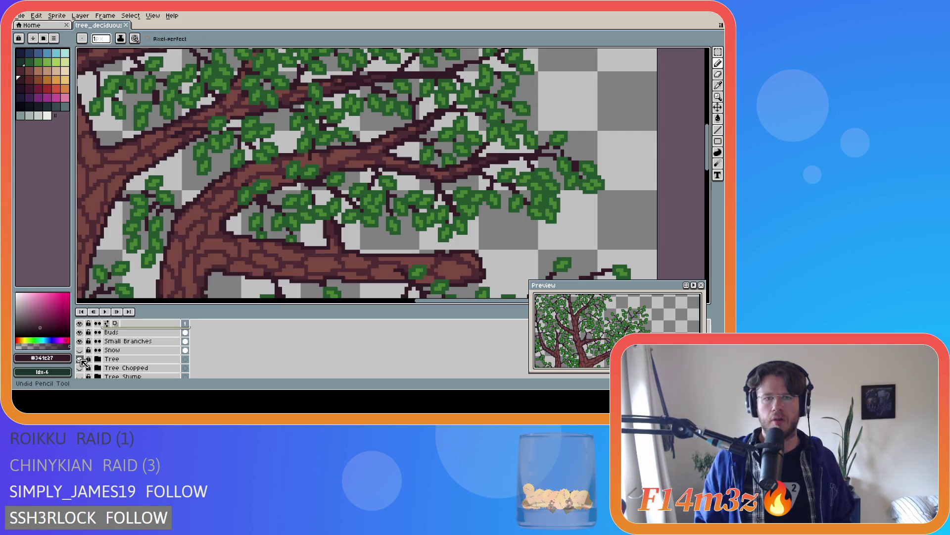
pyautogui.scroll(1, 133, 348)
pyautogui.scroll(2, 149, 351)
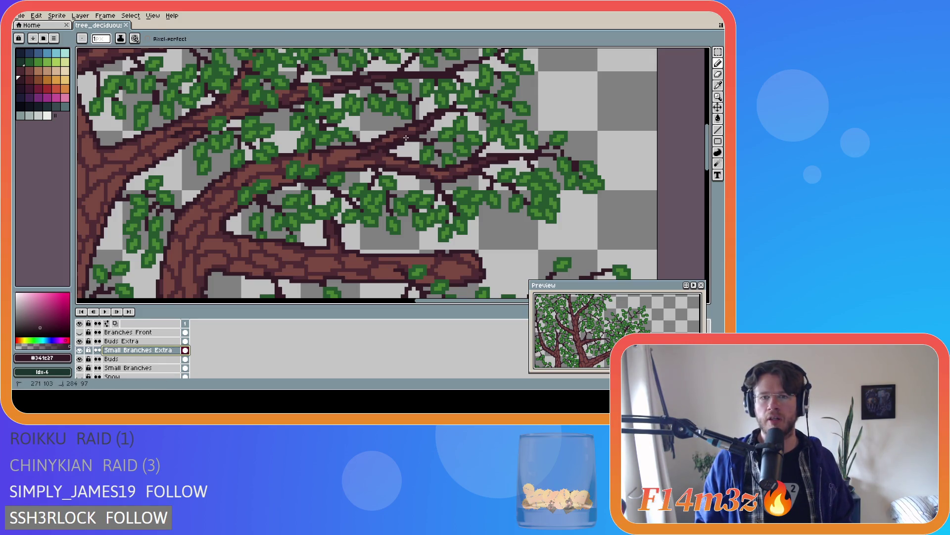
# - Extend an upper branch up-right with straight dark brown line segments, then hide the Tree layer
pyautogui.moveTo(357, 156); pyautogui.dragTo(405, 134)
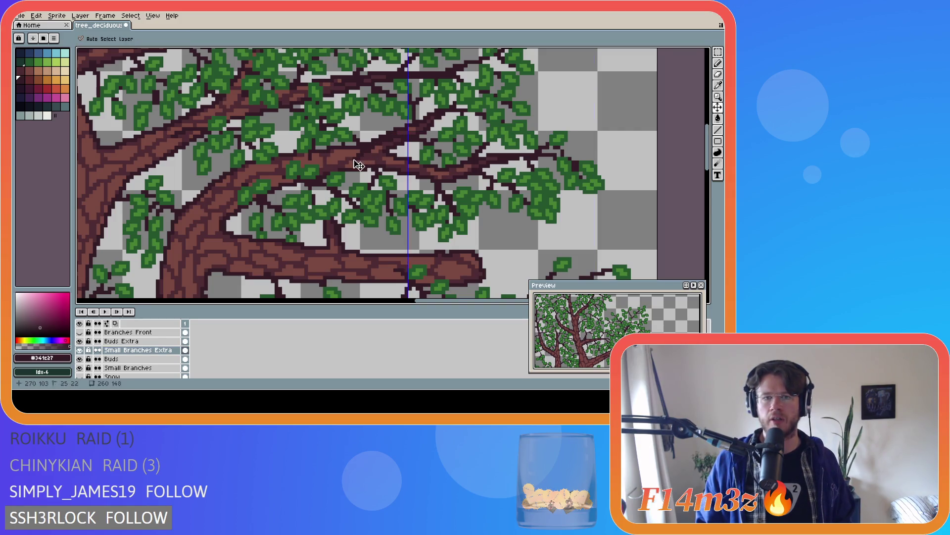
pyautogui.keyDown('shift'); pyautogui.click(385, 139); pyautogui.keyUp('shift')
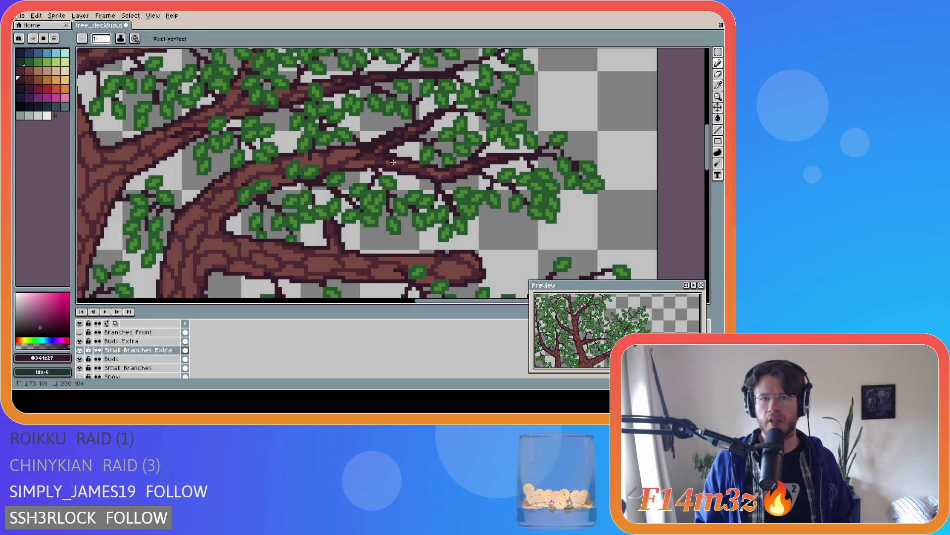
pyautogui.keyDown('shift'); pyautogui.click(394, 161); pyautogui.keyUp('shift')
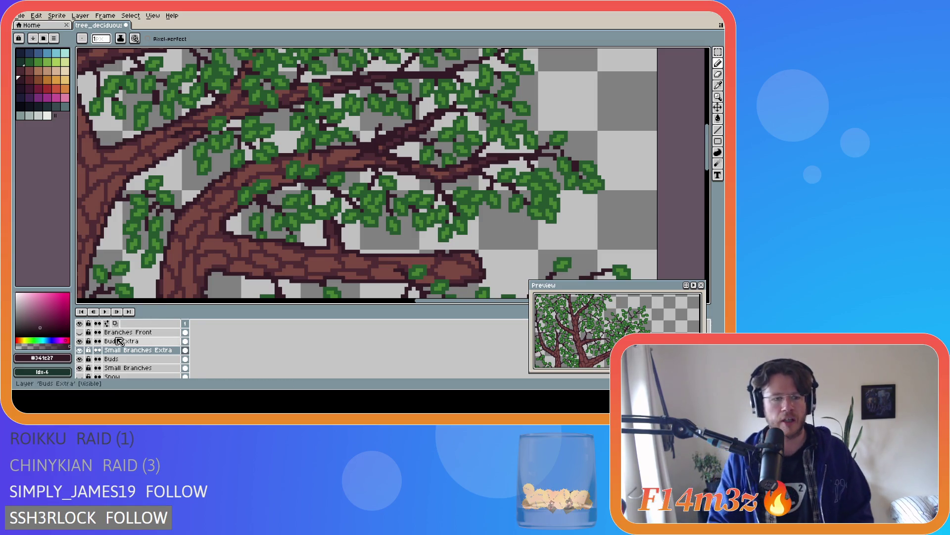
pyautogui.scroll(-2, 82, 356)
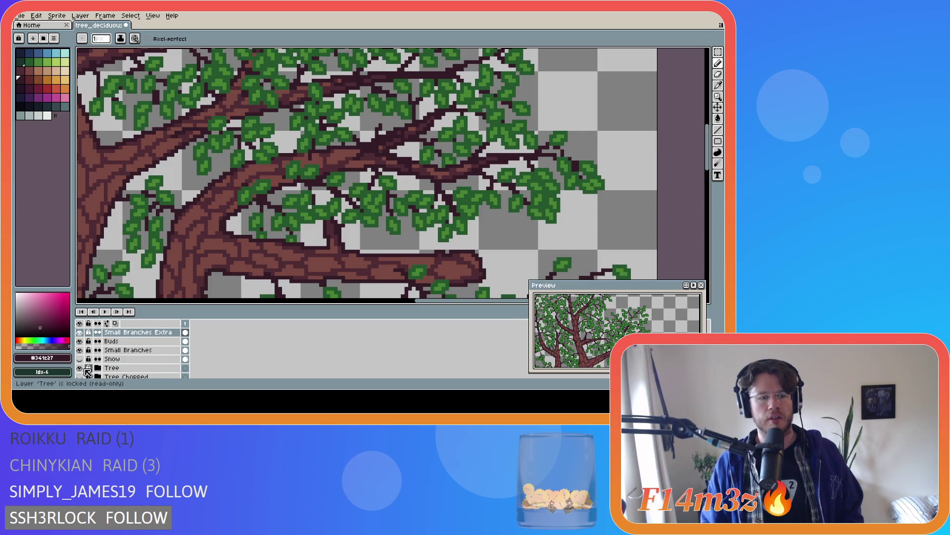
pyautogui.click(80, 369)
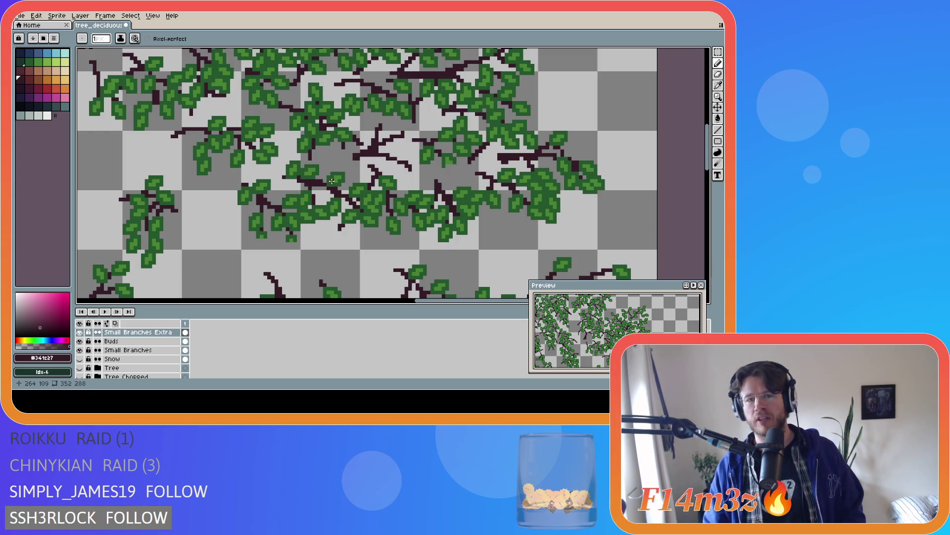
# - Add dark twig pixels on a branch among the leaves and switch tools
pyautogui.click(398, 162)
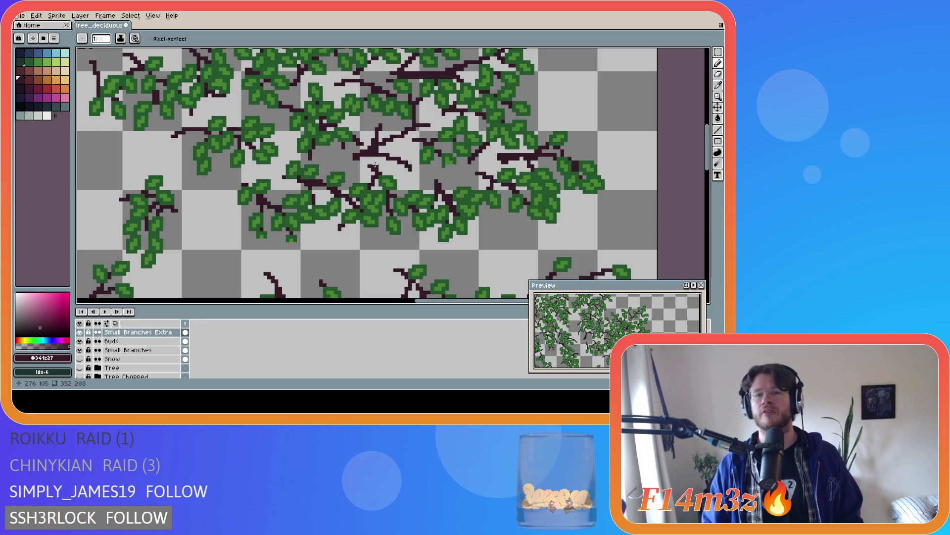
pyautogui.press('b')
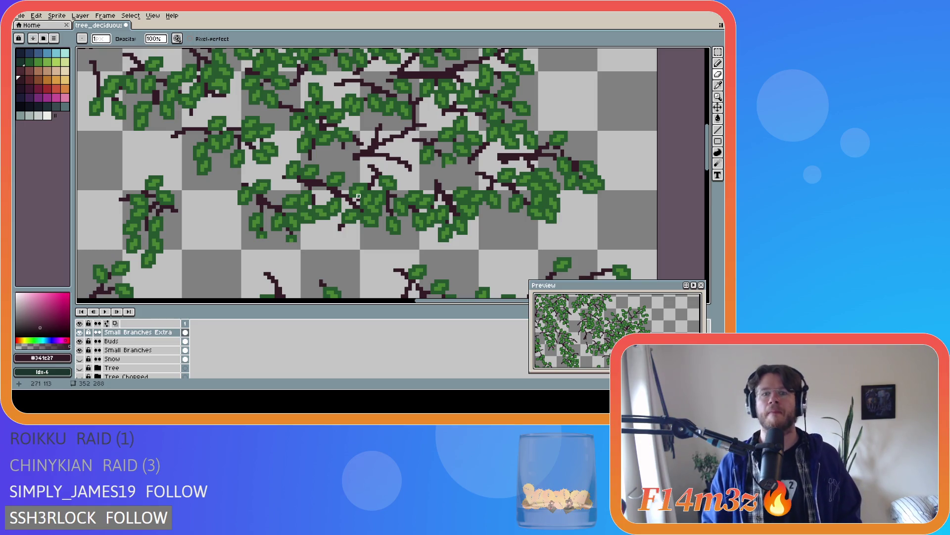
pyautogui.scroll(-1, 328, 239)
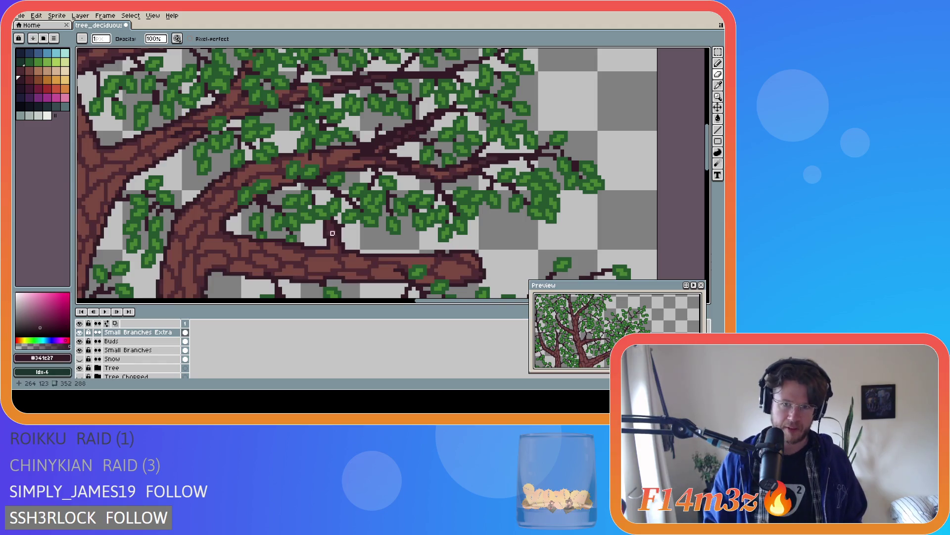
pyautogui.scroll(-2, 331, 240)
pyautogui.scroll(-1, 337, 241)
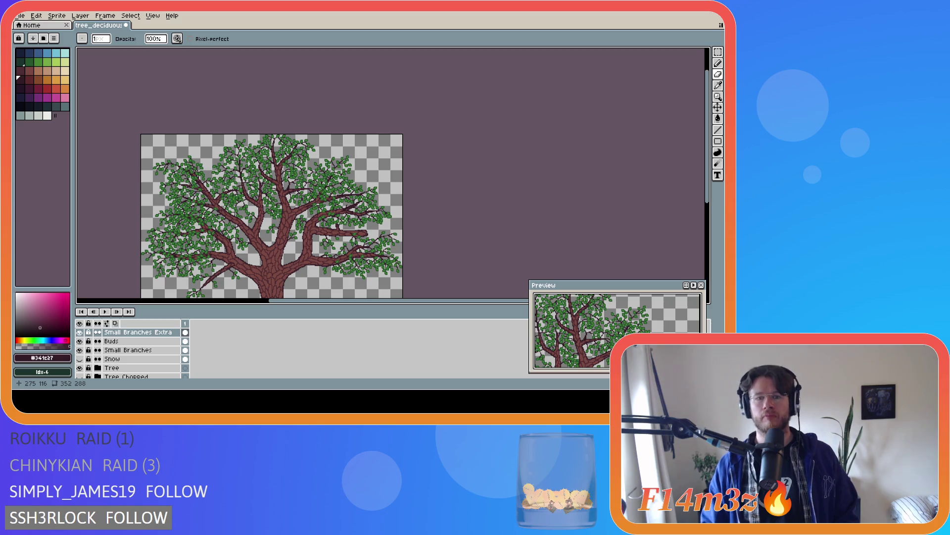
pyautogui.scroll(2, 346, 221)
pyautogui.scroll(1, 352, 194)
pyautogui.scroll(1, 355, 185)
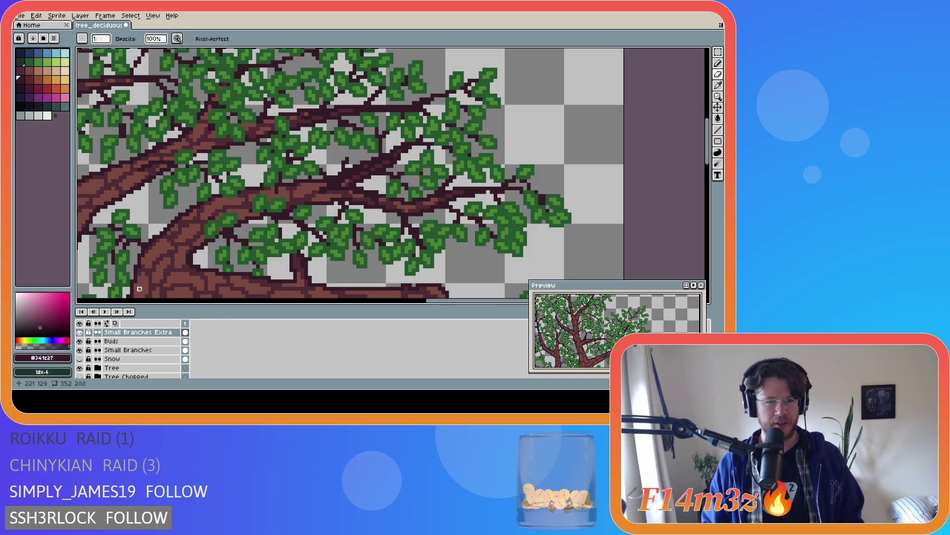
# - Flick the Tree layer off and on, then sample the leaf green as the drawing colour
pyautogui.click(80, 367)
pyautogui.click(81, 369)
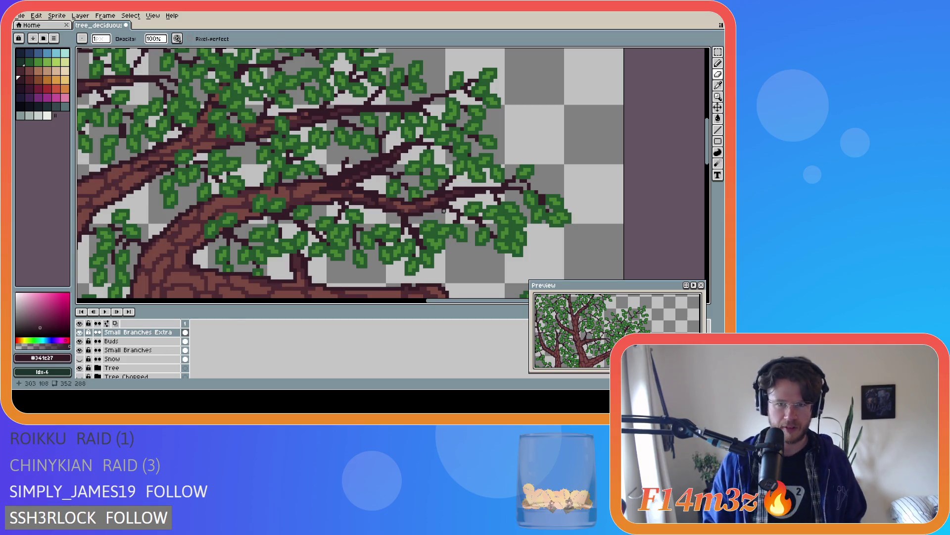
pyautogui.keyDown('alt'); pyautogui.click(415, 168); pyautogui.keyUp('alt')
pyautogui.scroll(2, 134, 349)
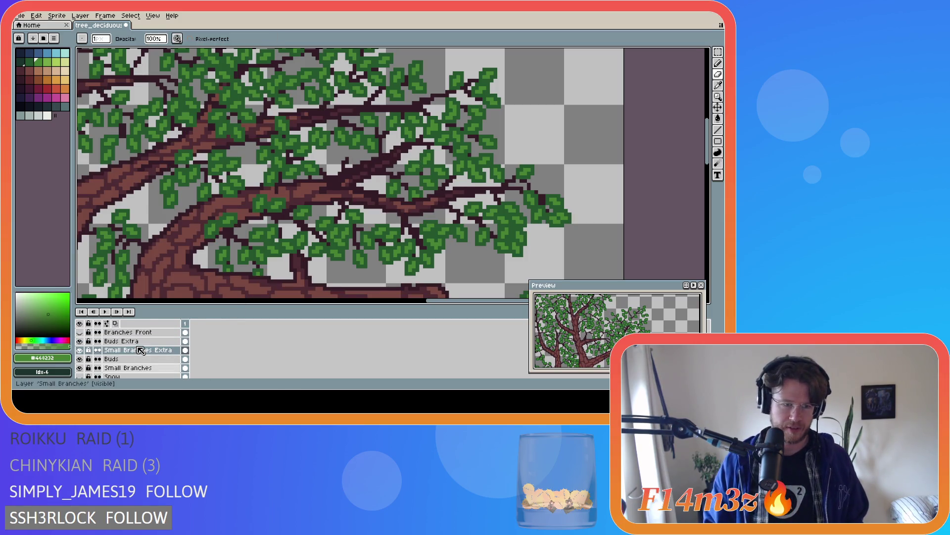
# - Erase stray pixels on the Buds Extra layer with the Tree layer hidden
pyautogui.click(126, 342)
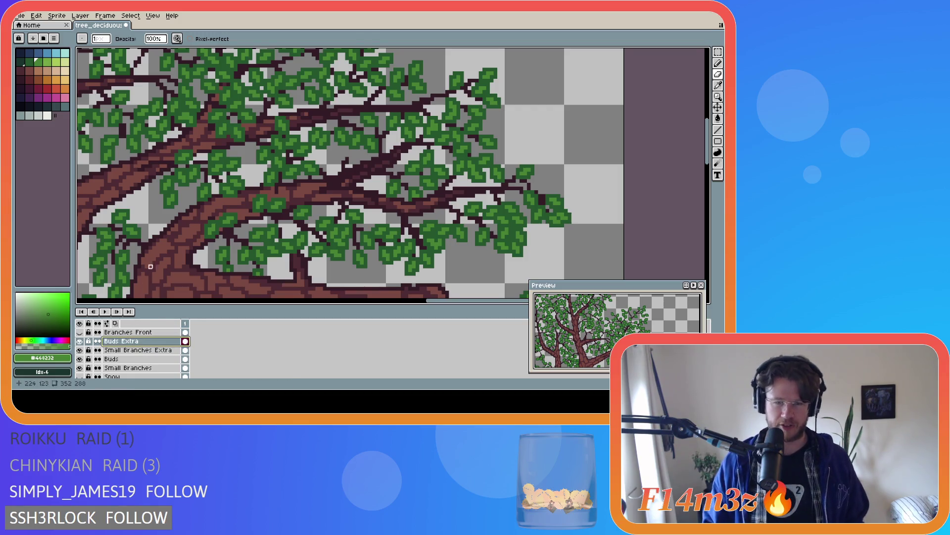
pyautogui.press('e')
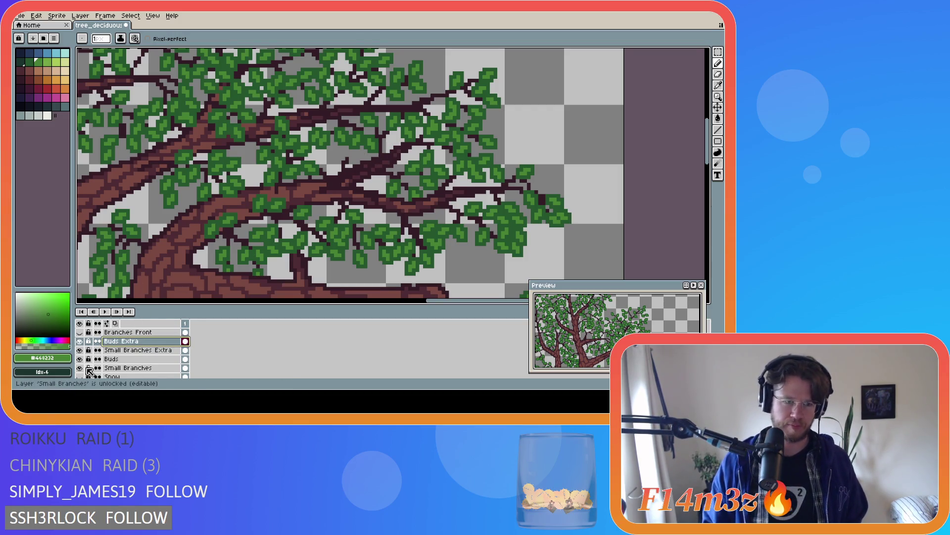
pyautogui.scroll(-2, 85, 364)
pyautogui.click(80, 368)
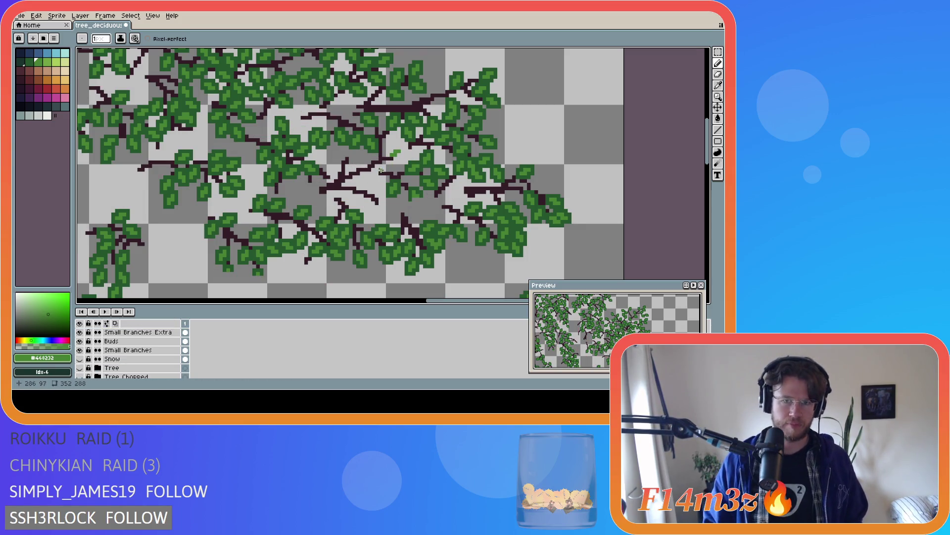
pyautogui.moveTo(380, 170); pyautogui.dragTo(382, 165)
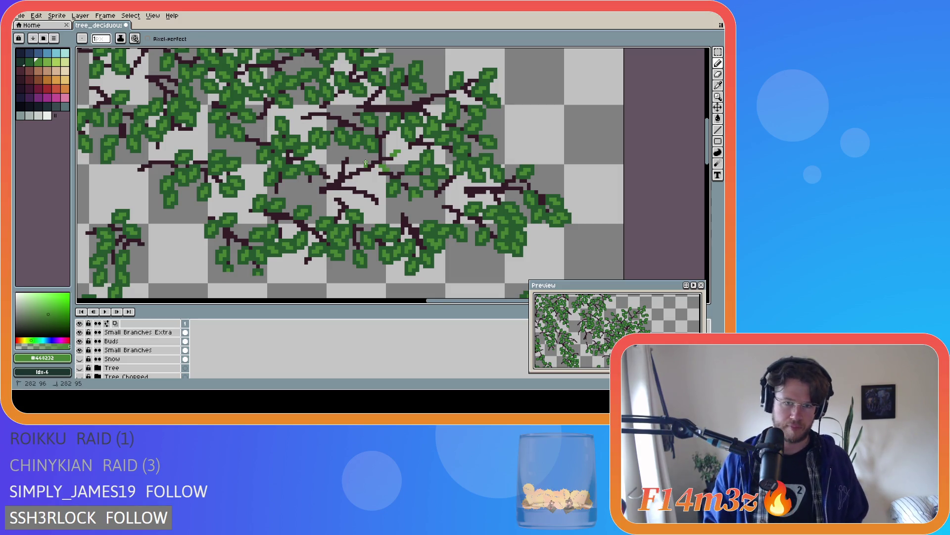
pyautogui.moveTo(366, 164); pyautogui.dragTo(363, 163)
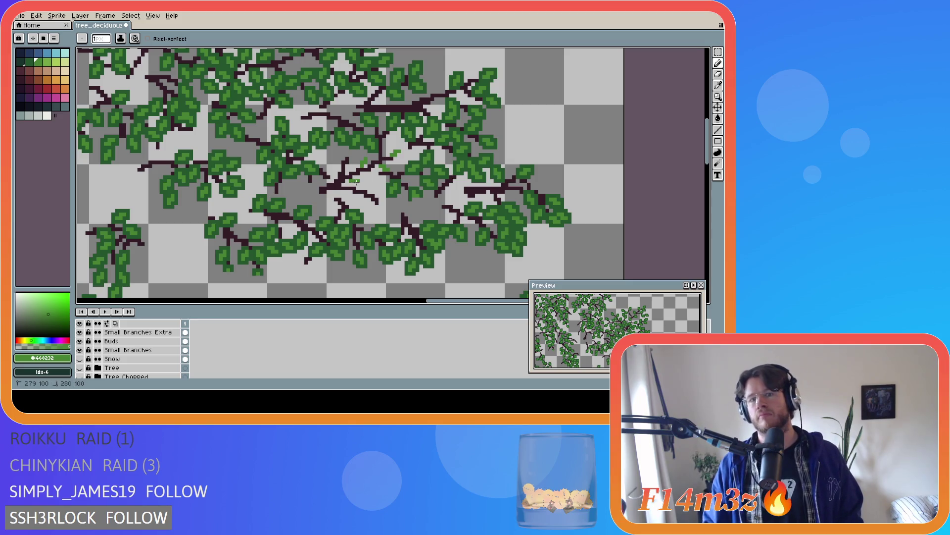
pyautogui.press('ctrl')
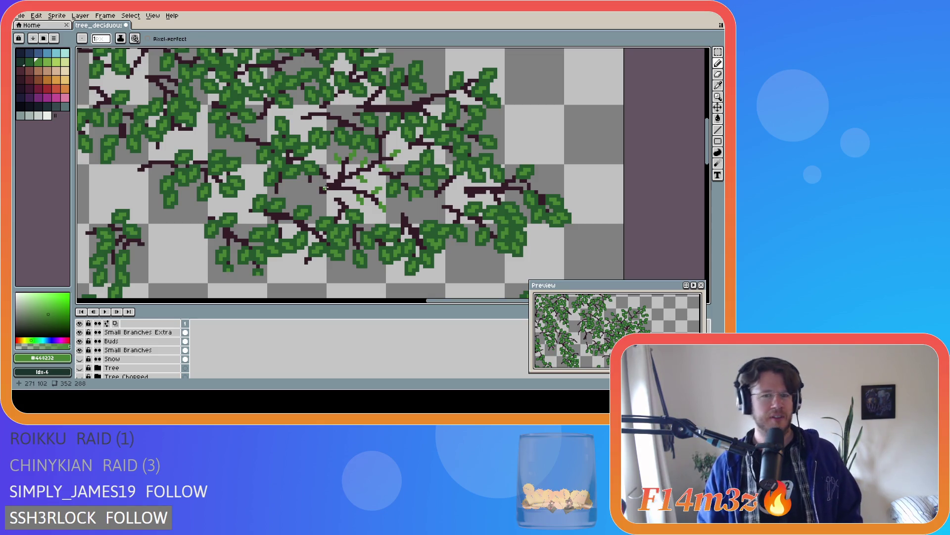
# - Sample the dark leaf green from the canopy with the eyedropper
pyautogui.press('i')
pyautogui.click(319, 171)
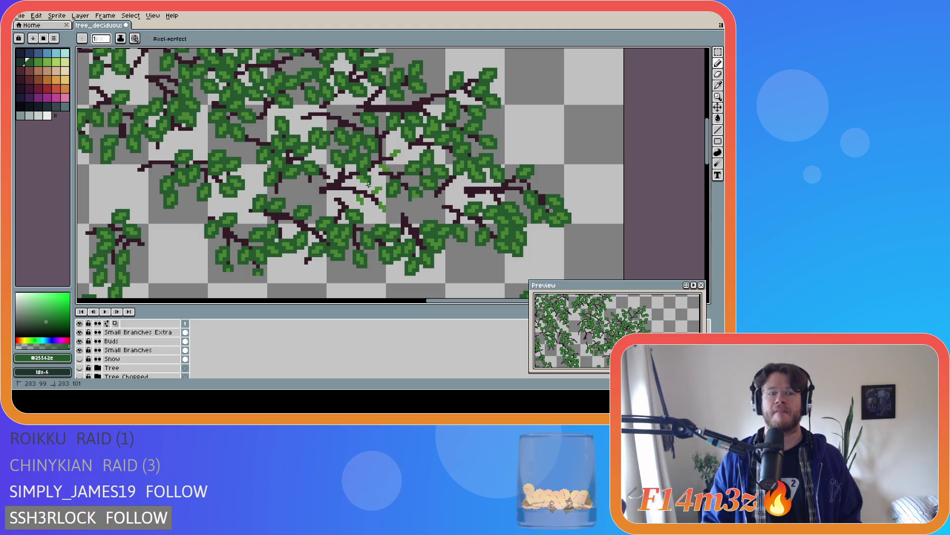
pyautogui.scroll(3, 223, 349)
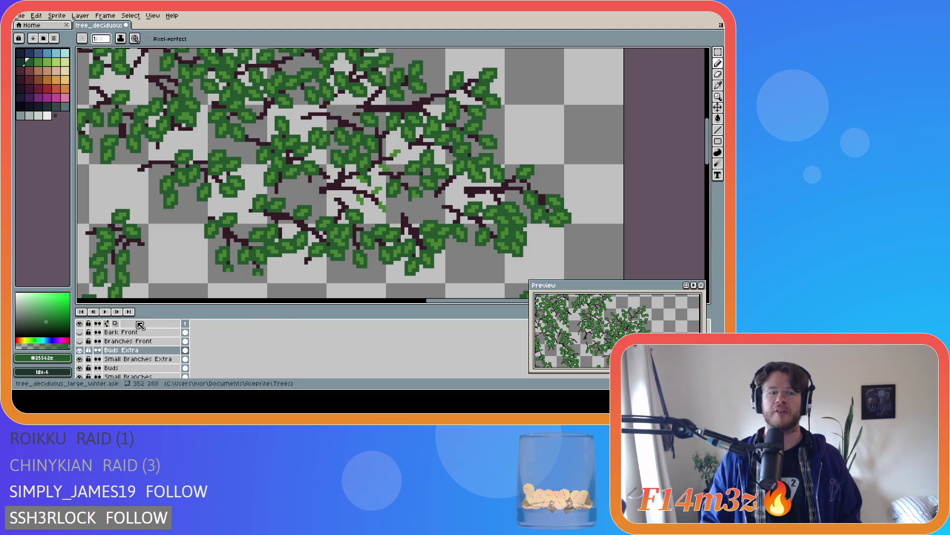
# - Draw a few small dark green bud clusters among the central branches
pyautogui.click(79, 350)
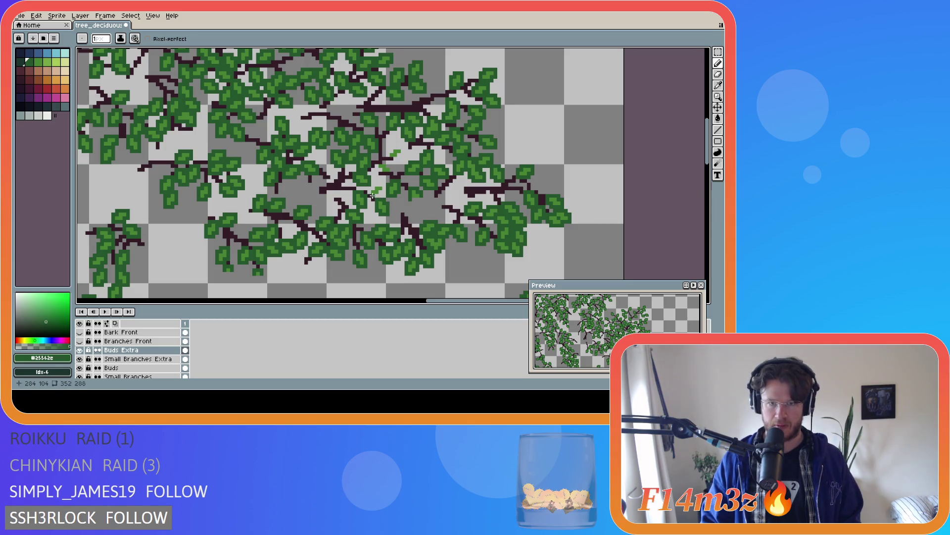
pyautogui.moveTo(379, 192); pyautogui.dragTo(380, 191)
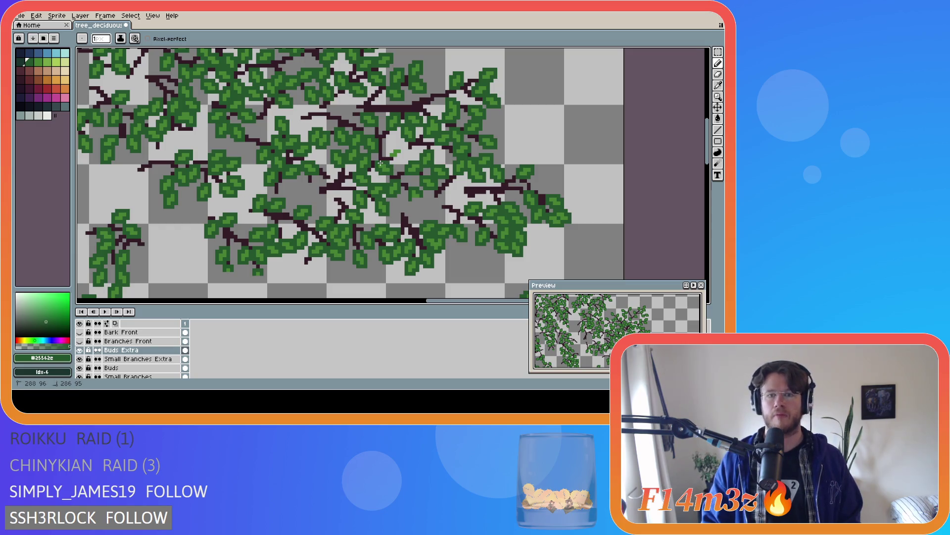
pyautogui.click(397, 156)
pyautogui.click(399, 155)
pyautogui.moveTo(398, 148); pyautogui.dragTo(393, 147)
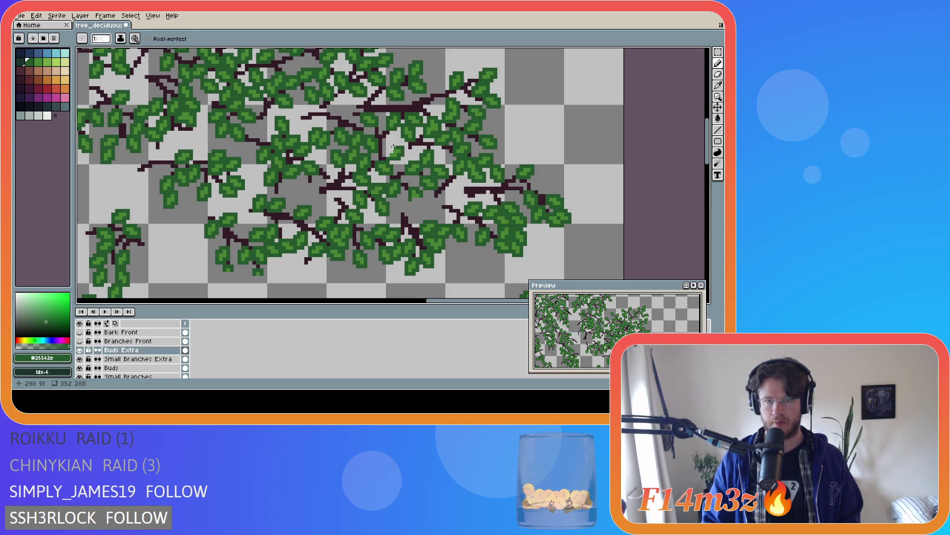
# - Save the tree file and show the trunk and big branches again
pyautogui.hotkey('ctrl', 's')
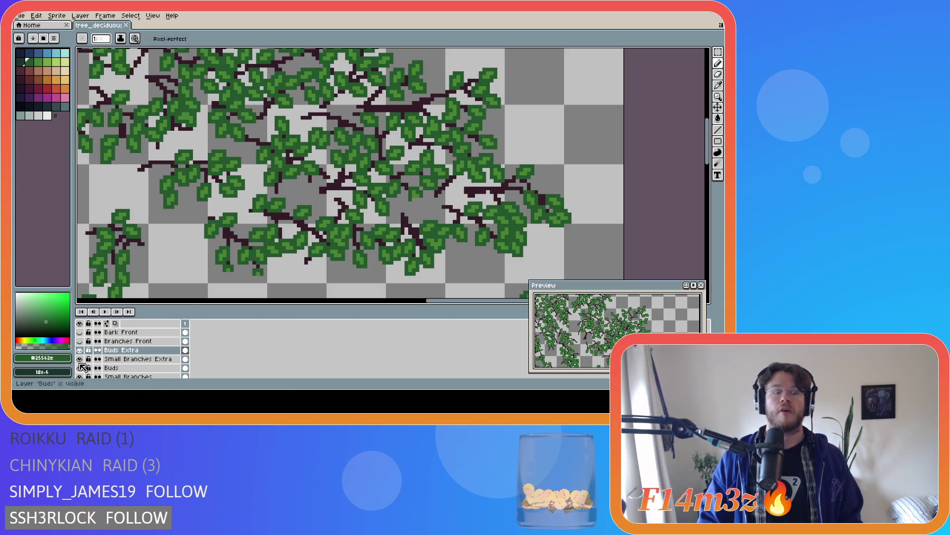
pyautogui.scroll(-1, 87, 369)
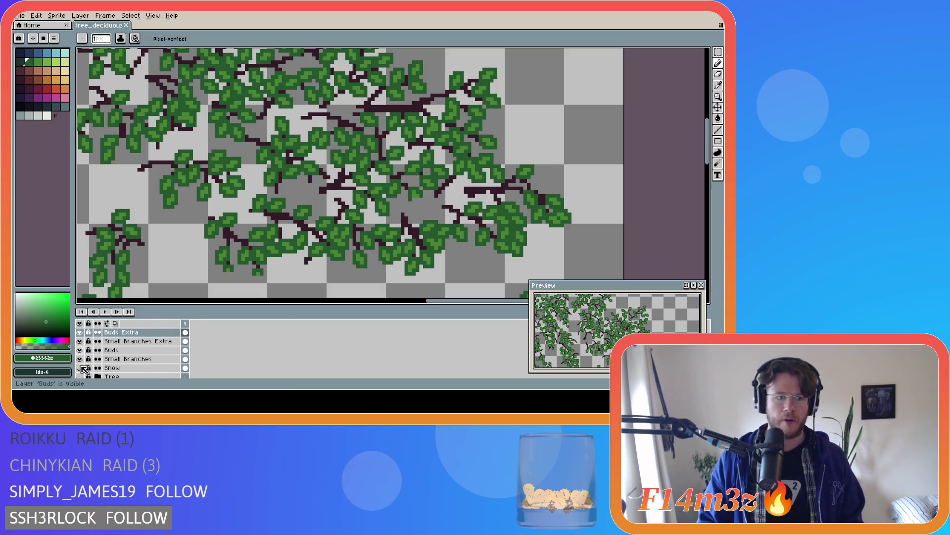
pyautogui.click(80, 376)
pyautogui.scroll(-1, 227, 261)
pyautogui.scroll(-1, 227, 260)
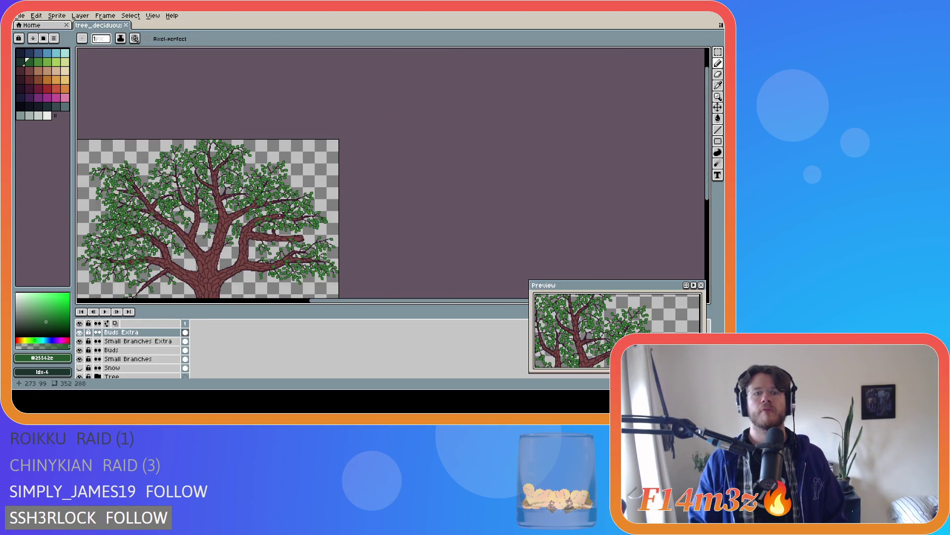
pyautogui.scroll(1, 228, 261)
pyautogui.scroll(1, 248, 231)
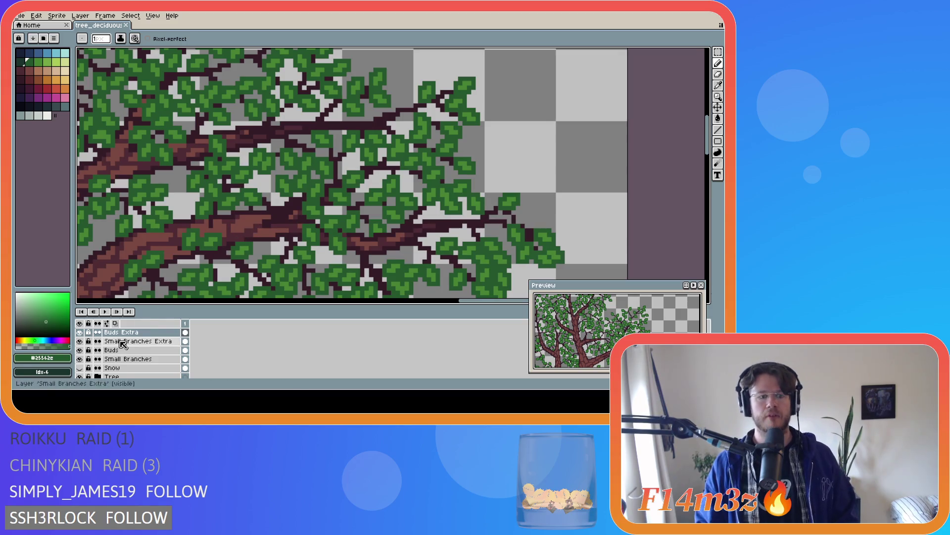
# - Hide the trunk, sample the light then dark leaf greens, and show the trunk again
pyautogui.click(79, 376)
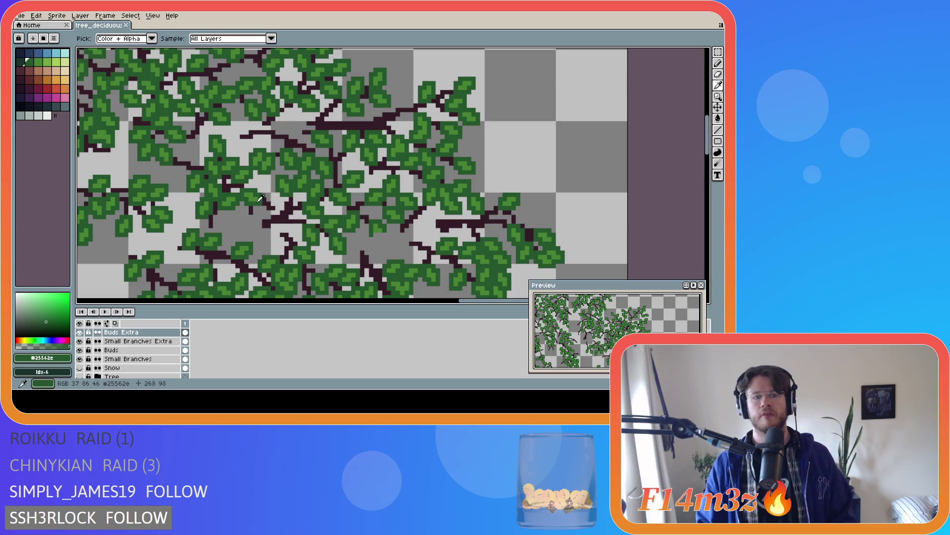
pyautogui.keyDown('alt'); pyautogui.click(273, 215); pyautogui.keyUp('alt')
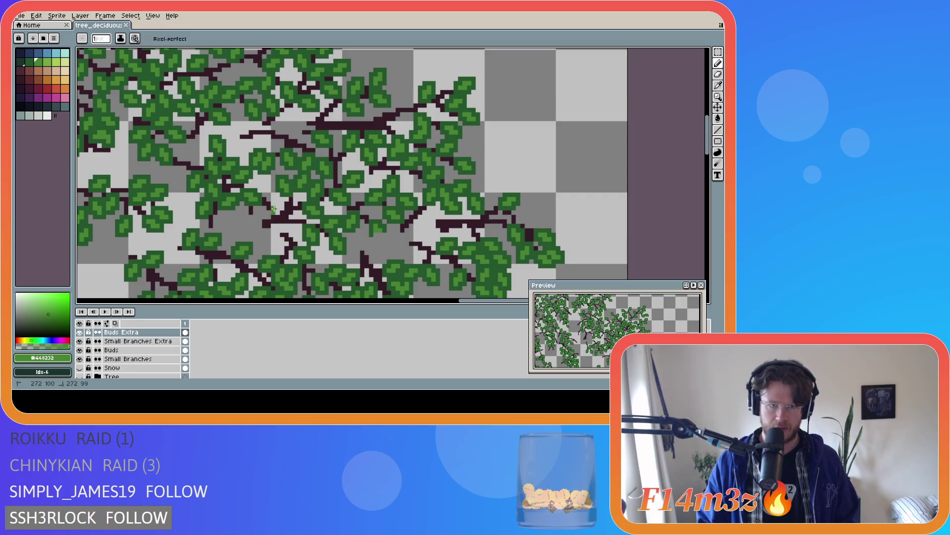
pyautogui.press('alt')
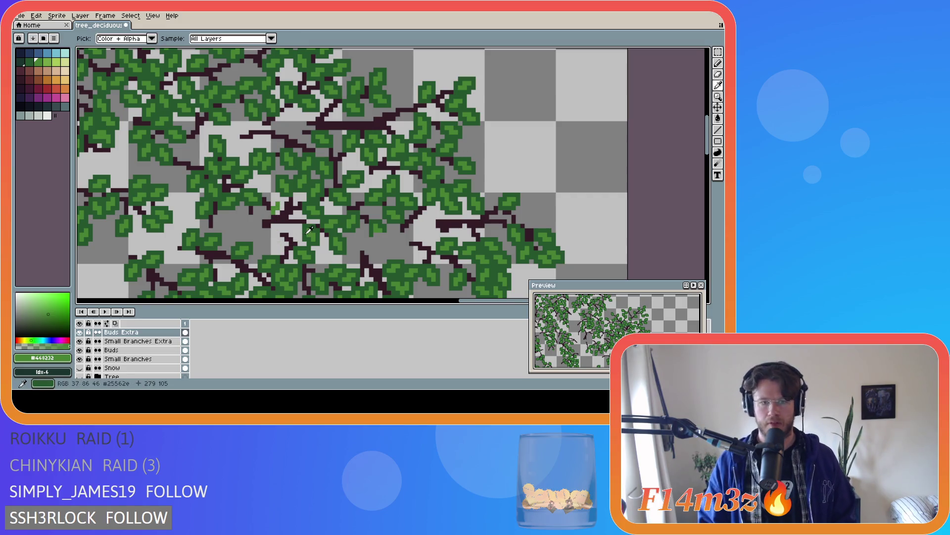
pyautogui.keyDown('alt'); pyautogui.click(307, 229); pyautogui.keyUp('alt')
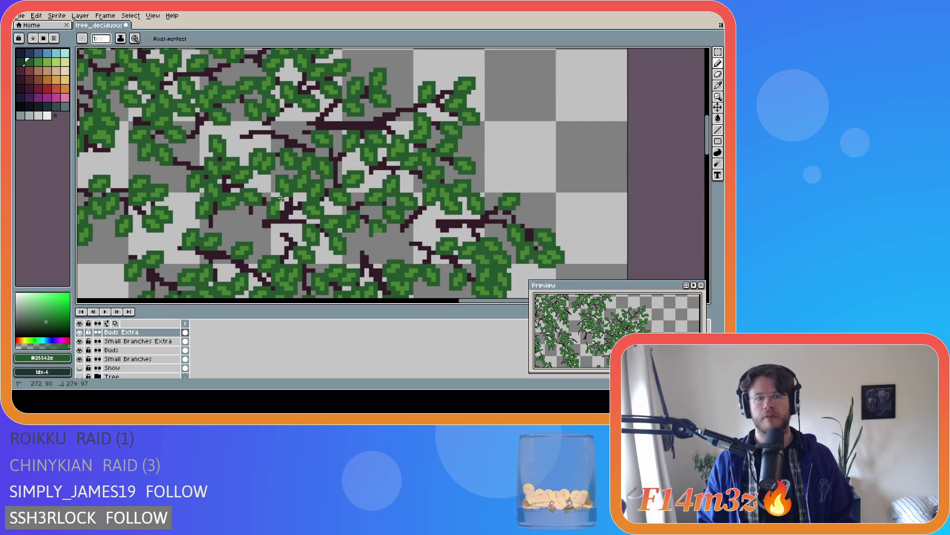
pyautogui.scroll(-1, 281, 209)
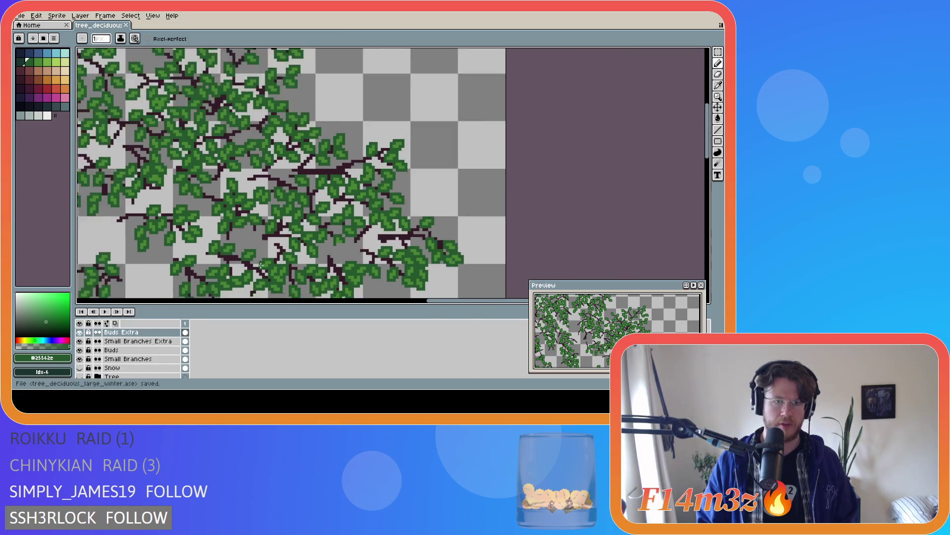
pyautogui.scroll(-1, 245, 260)
pyautogui.click(80, 376)
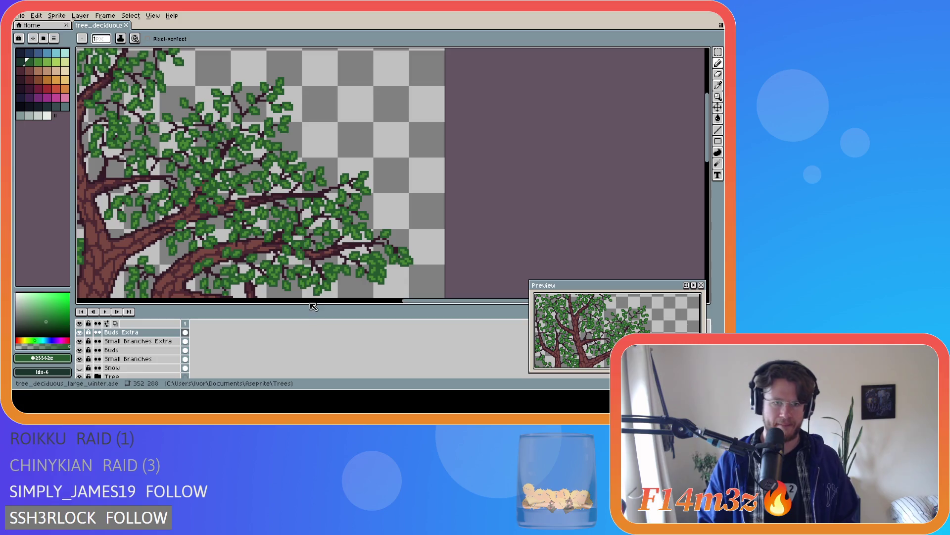
pyautogui.moveTo(412, 299); pyautogui.dragTo(363, 302)
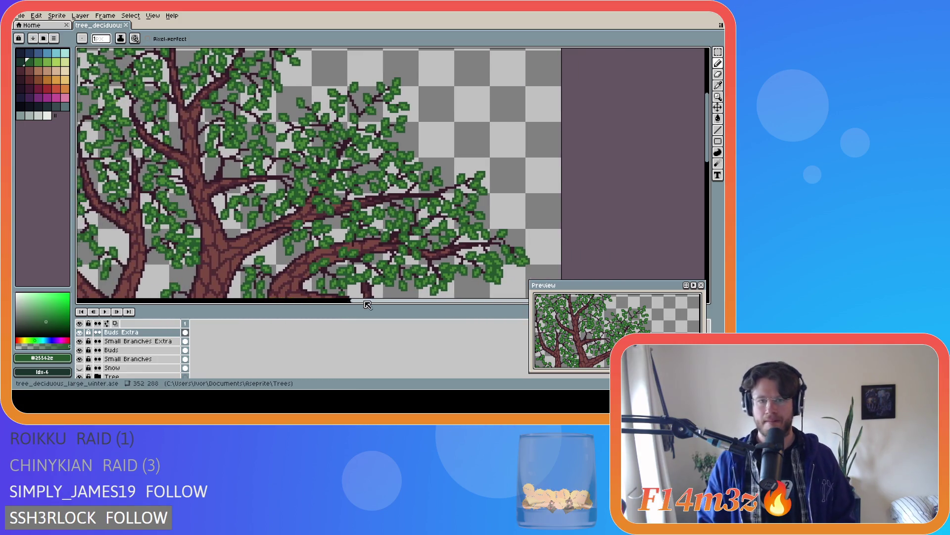
pyautogui.scroll(-2, 701, 164)
pyautogui.scroll(-2, 683, 160)
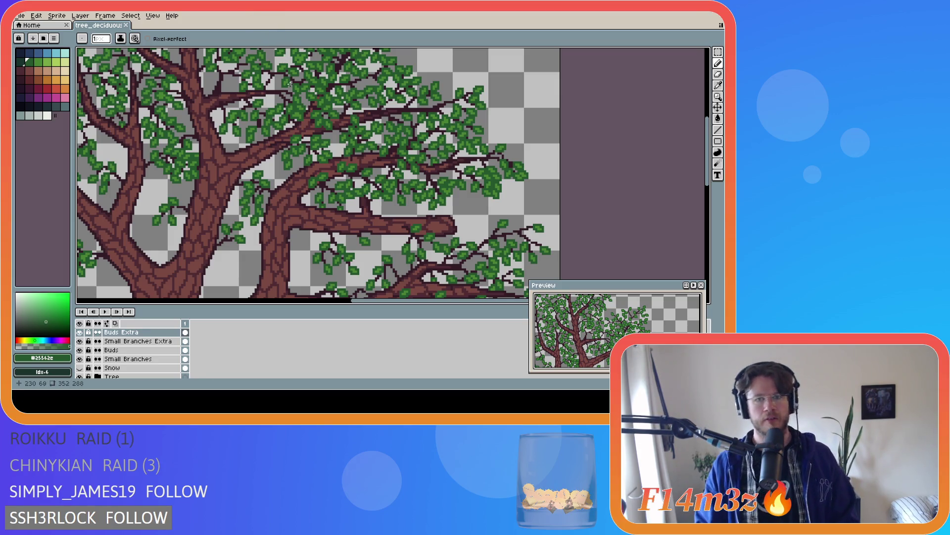
pyautogui.scroll(-1, 306, 182)
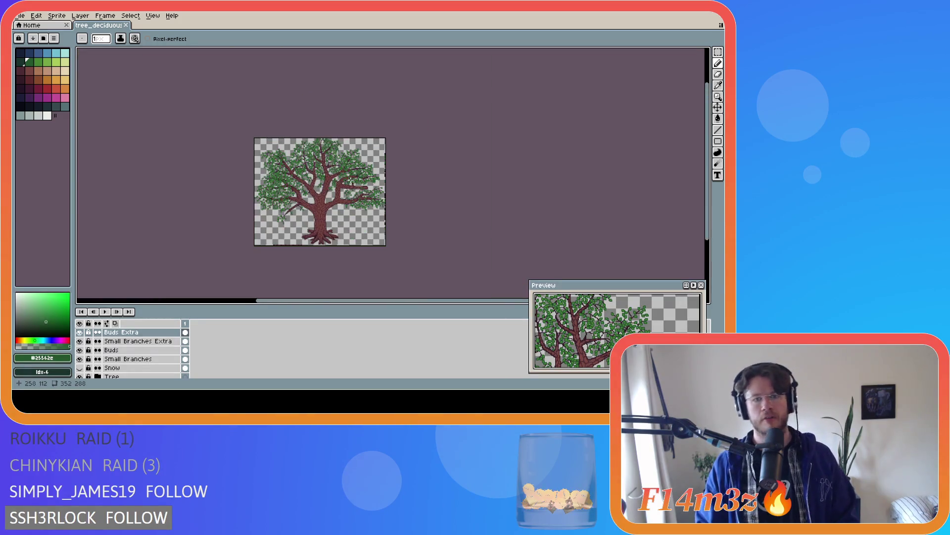
pyautogui.scroll(1, 306, 182)
# - Save the file and toggle Buds Extra off and on twice to compare the canopy
pyautogui.hotkey('ctrl', 's')
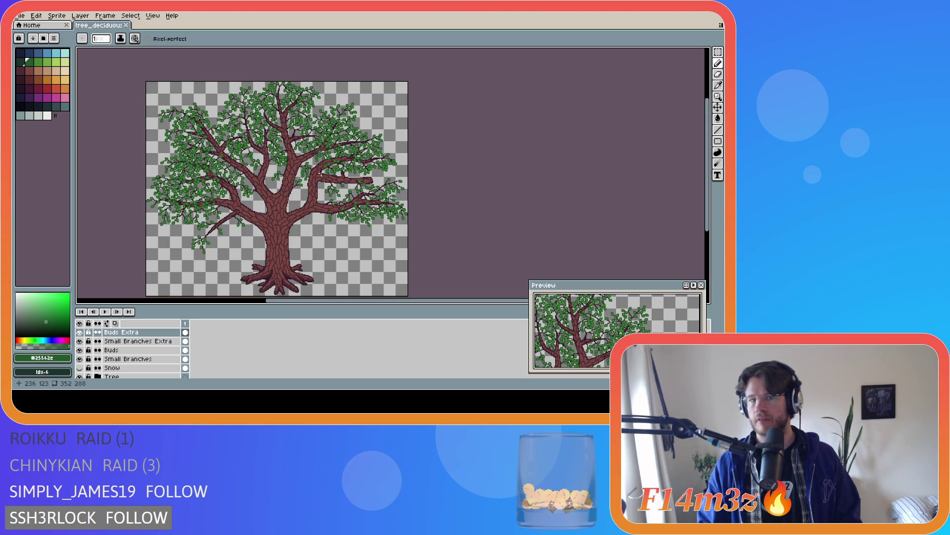
pyautogui.click(81, 333)
pyautogui.click(84, 333)
pyautogui.click(81, 332)
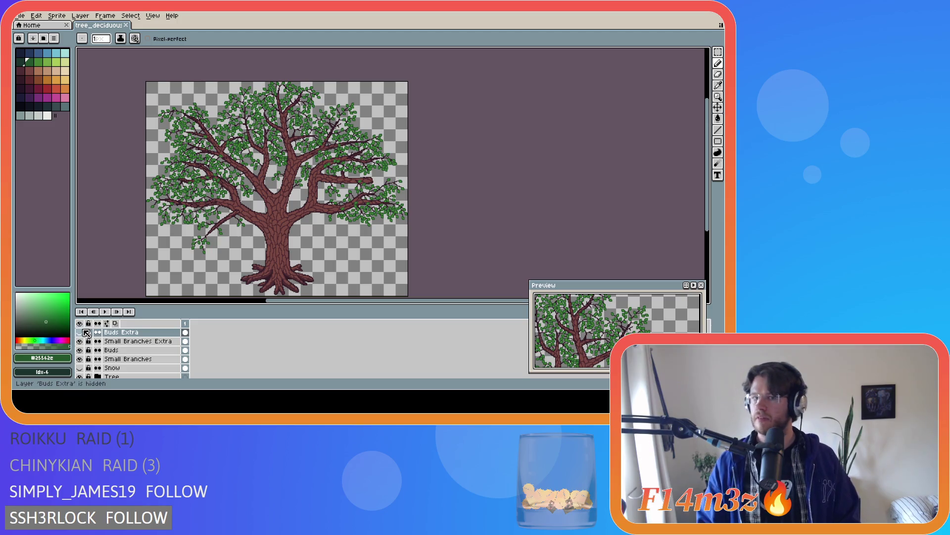
pyautogui.click(84, 332)
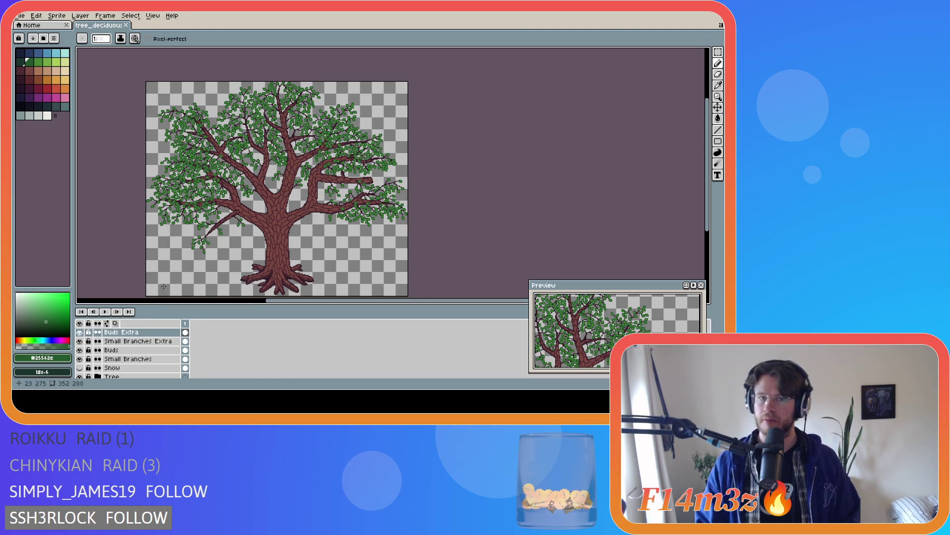
pyautogui.scroll(3, 362, 157)
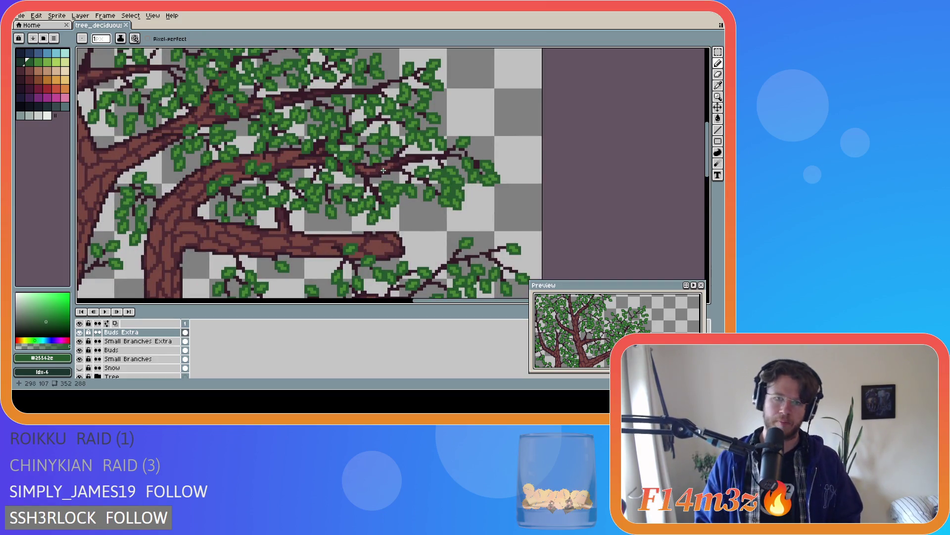
# - On Small Branches Extra, sample the dark branch colour and draw twig pixels among the branches
pyautogui.click(137, 341)
pyautogui.press('alt')
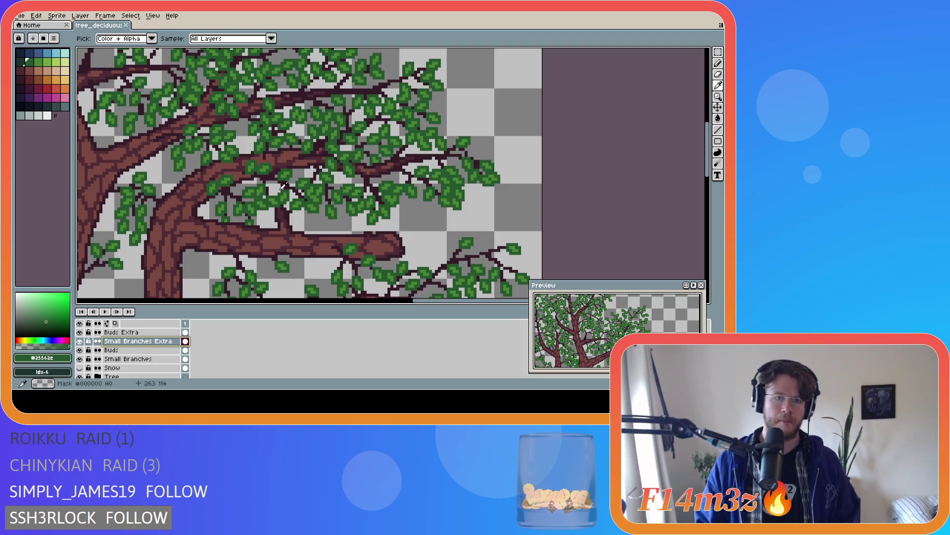
pyautogui.keyDown('alt'); pyautogui.click(288, 180); pyautogui.keyUp('alt')
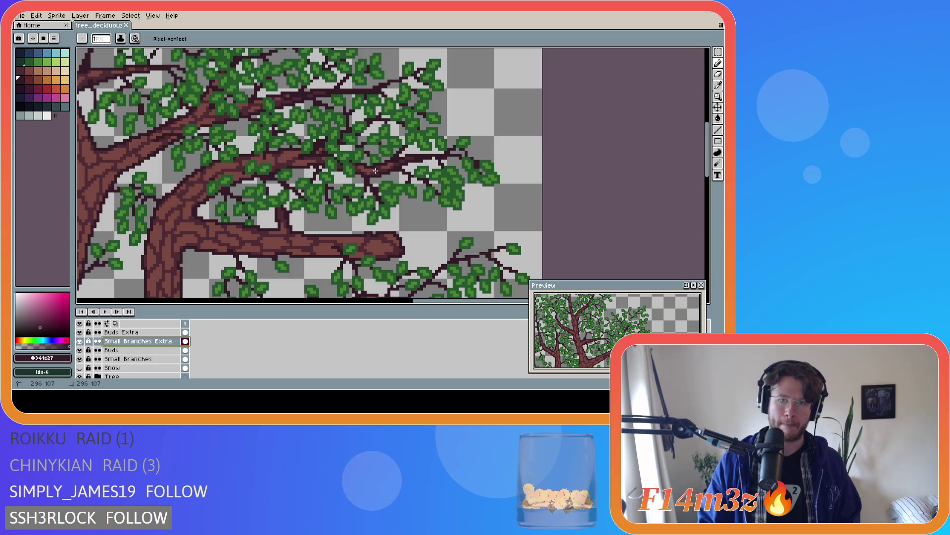
pyautogui.click(329, 192)
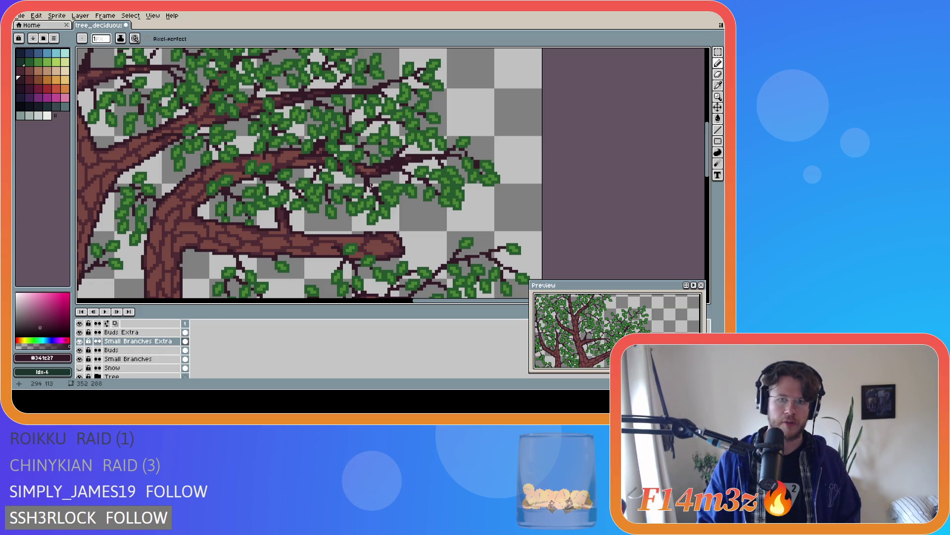
# - Hide the Tree and Small Branches layers to see the extra twigs alone
pyautogui.click(79, 377)
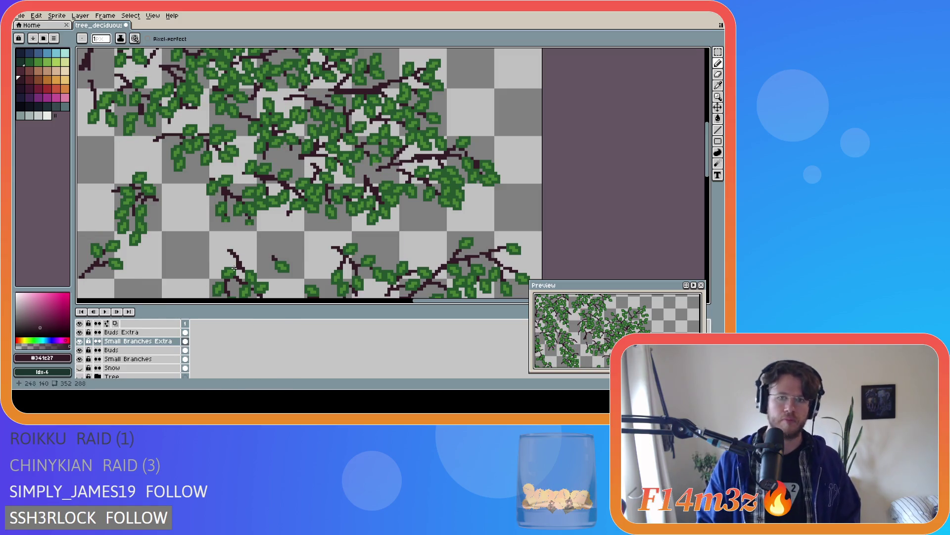
pyautogui.click(80, 359)
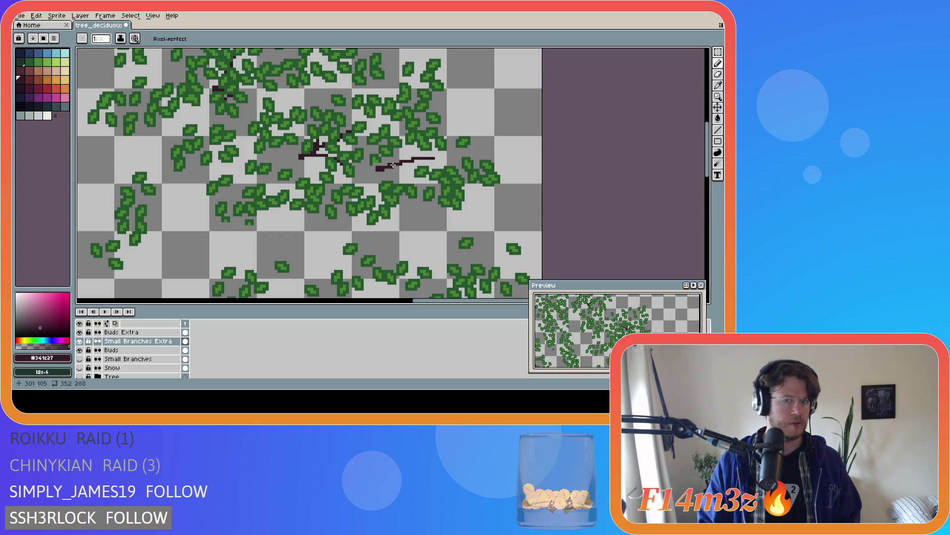
pyautogui.moveTo(391, 165); pyautogui.dragTo(403, 177)
pyautogui.press('b')
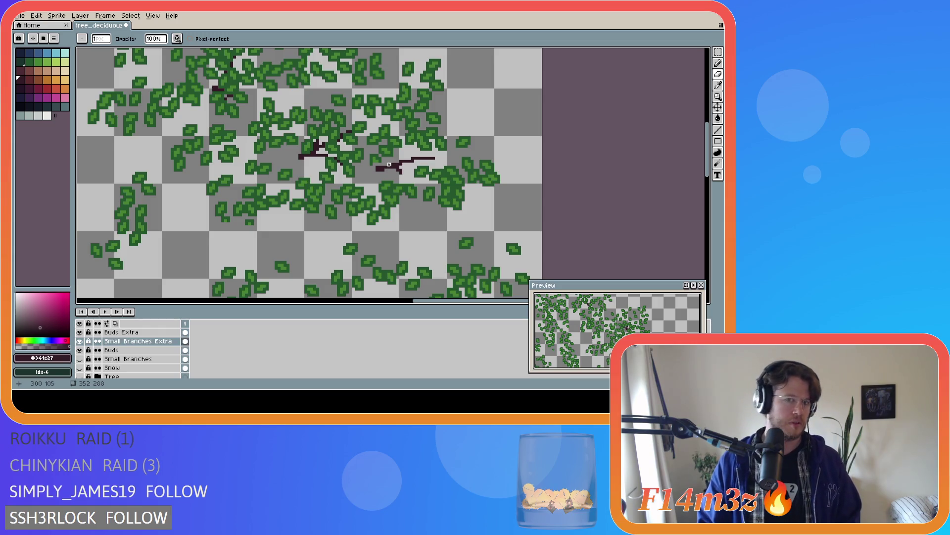
pyautogui.moveTo(400, 155)
pyautogui.mouseDown()
pyautogui.moveTo(399, 176)
pyautogui.moveTo(405, 154)
pyautogui.mouseUp()
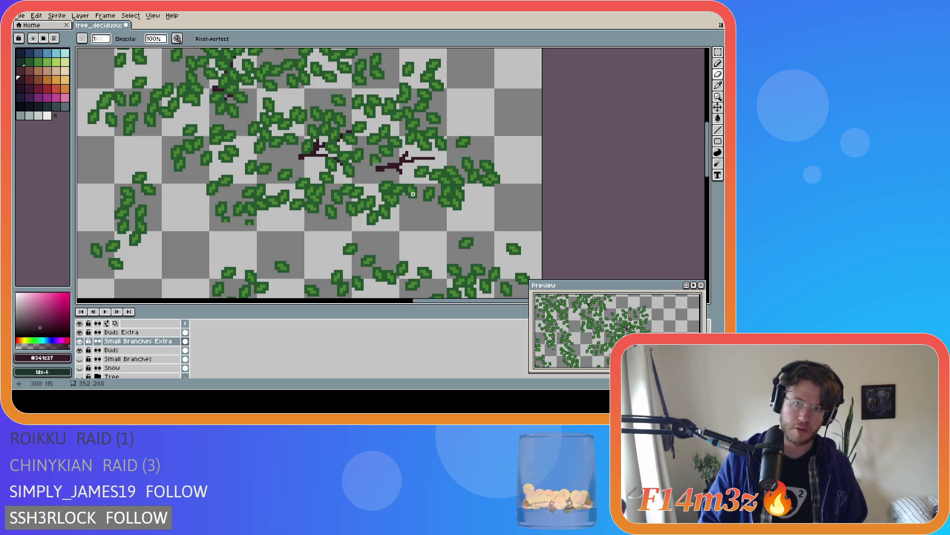
pyautogui.hotkey('ctrl', 'z')
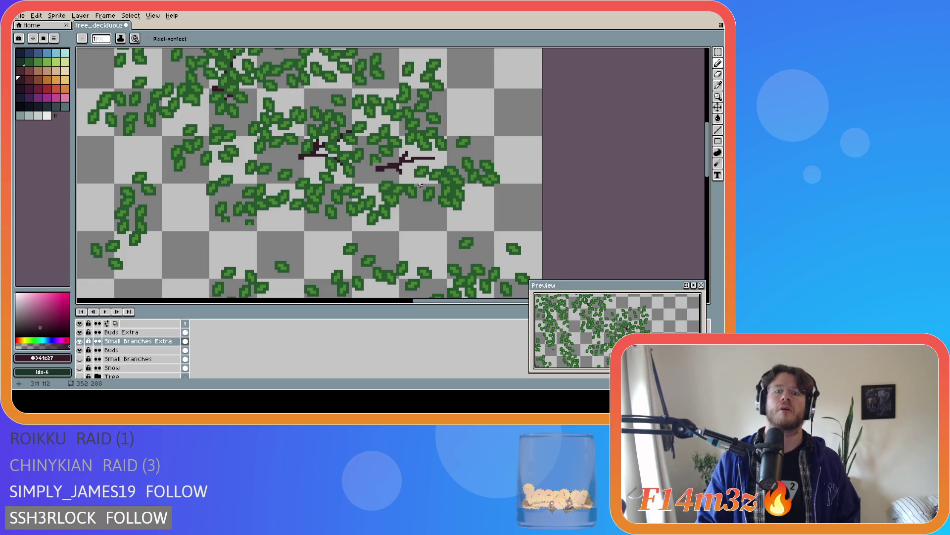
pyautogui.hotkey('shift', 'r')
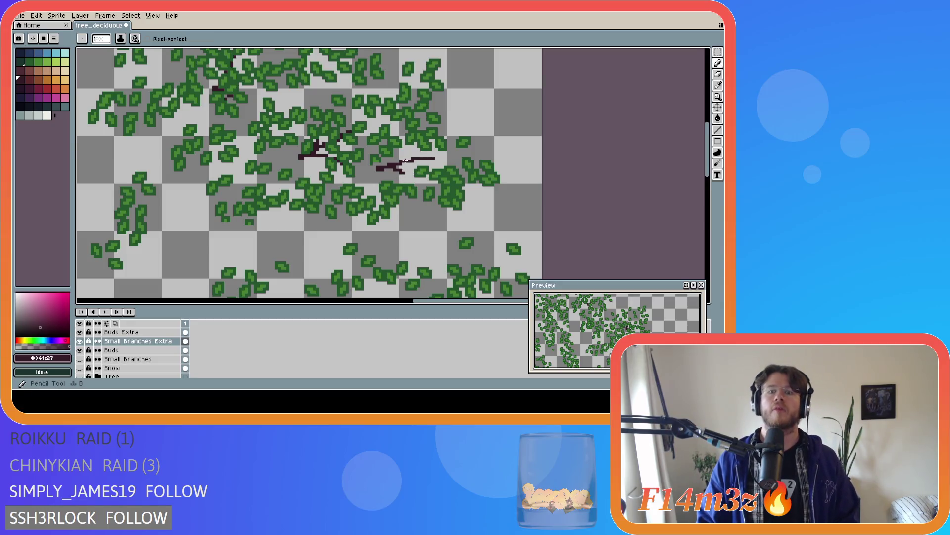
pyautogui.press('ctrl')
pyautogui.press('ctrl')
pyautogui.press('shift')
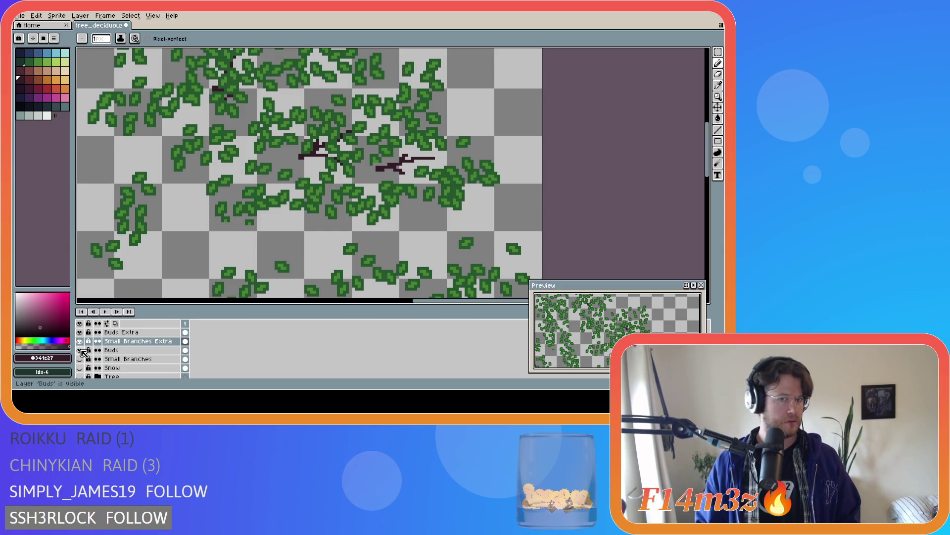
pyautogui.click(81, 376)
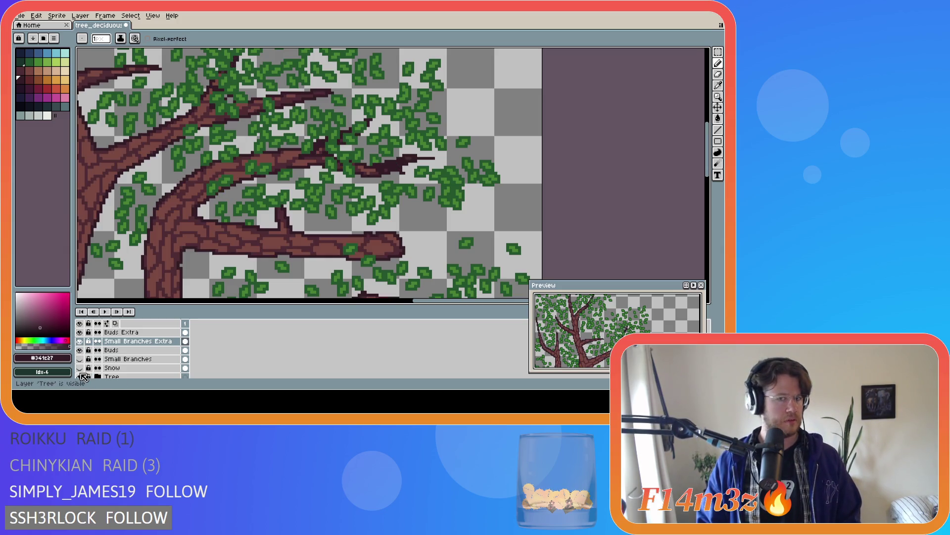
pyautogui.click(83, 376)
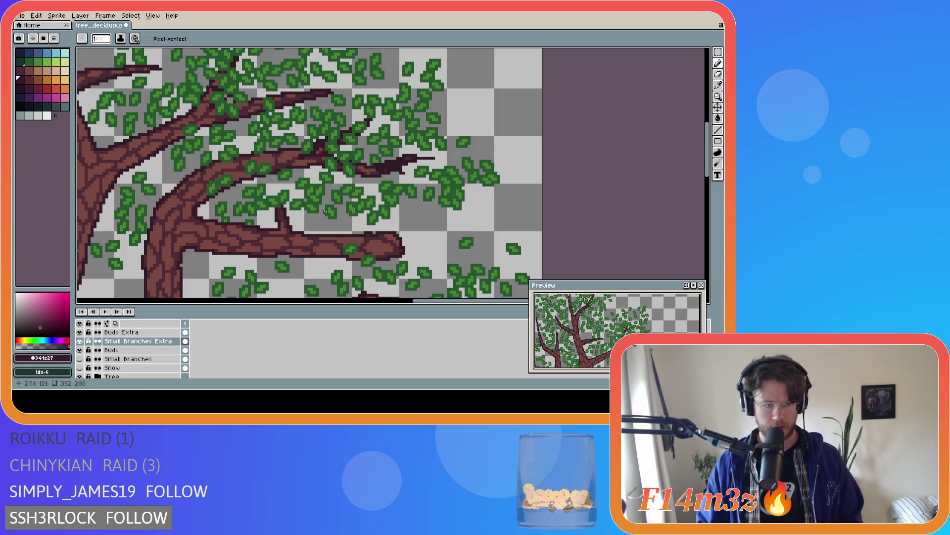
pyautogui.click(81, 359)
pyautogui.click(80, 358)
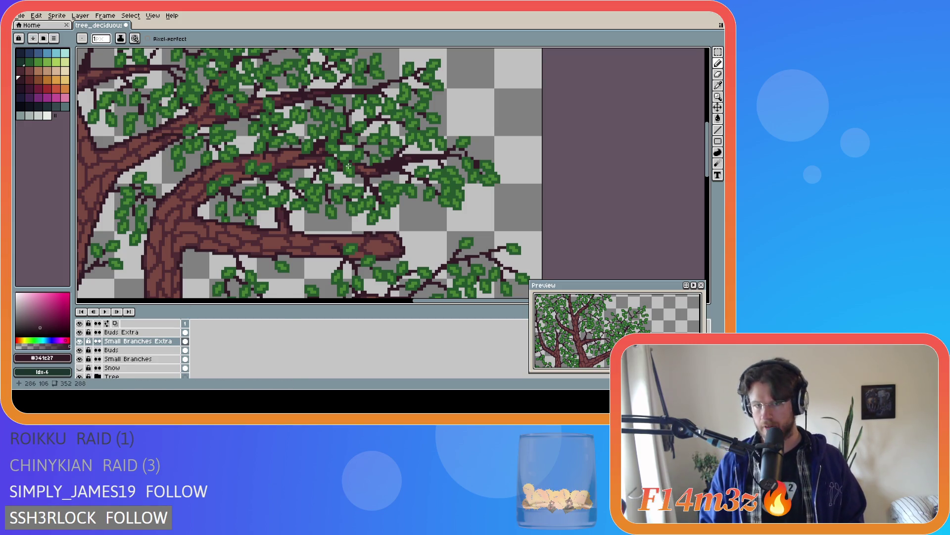
pyautogui.click(80, 333)
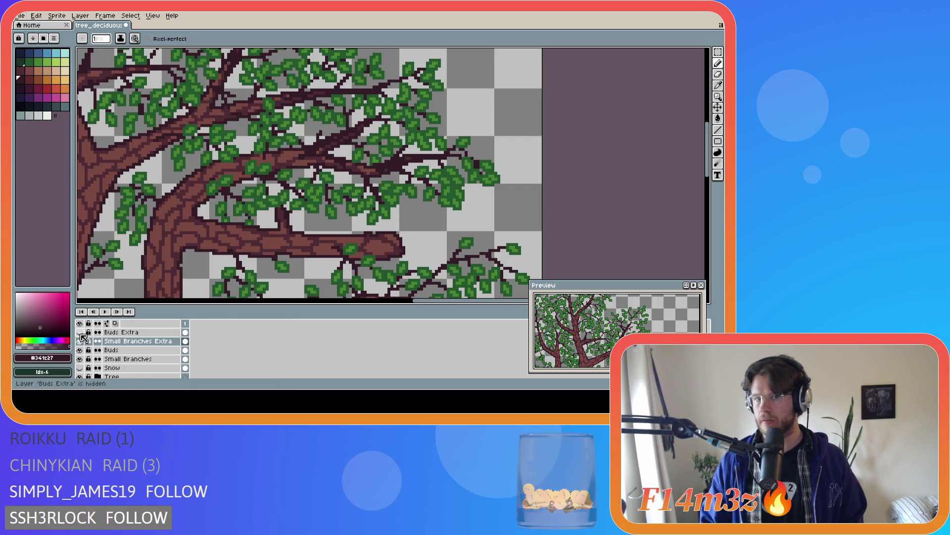
pyautogui.click(80, 377)
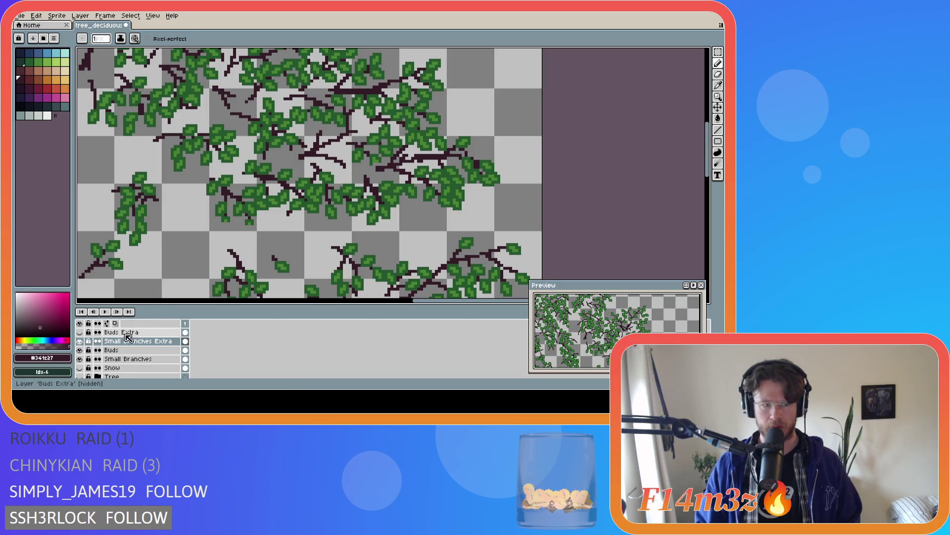
pyautogui.click(81, 377)
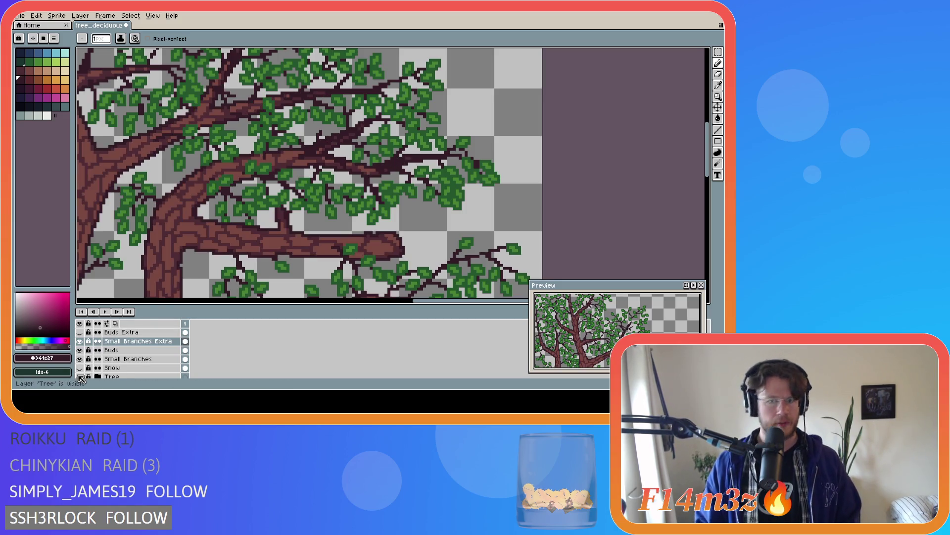
pyautogui.click(81, 377)
pyautogui.click(80, 377)
pyautogui.click(80, 377)
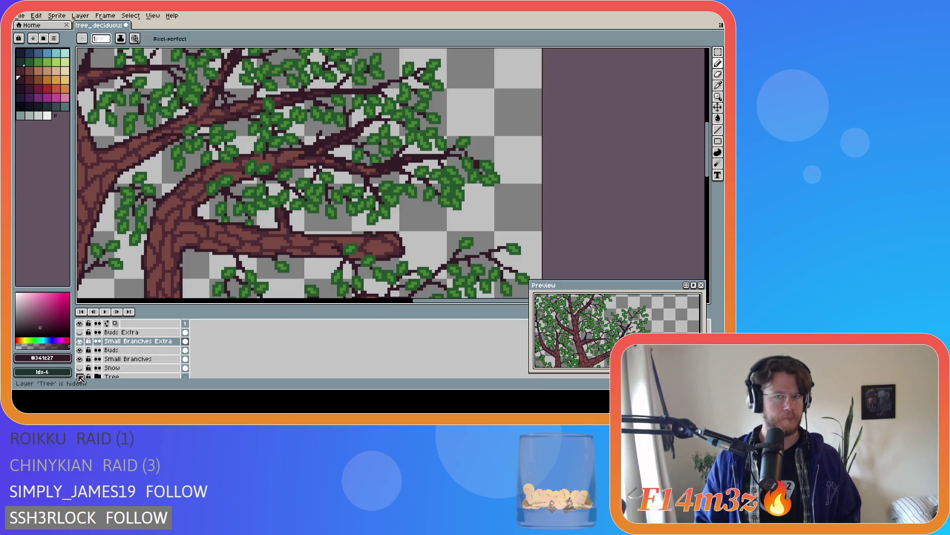
pyautogui.click(80, 377)
pyautogui.click(81, 377)
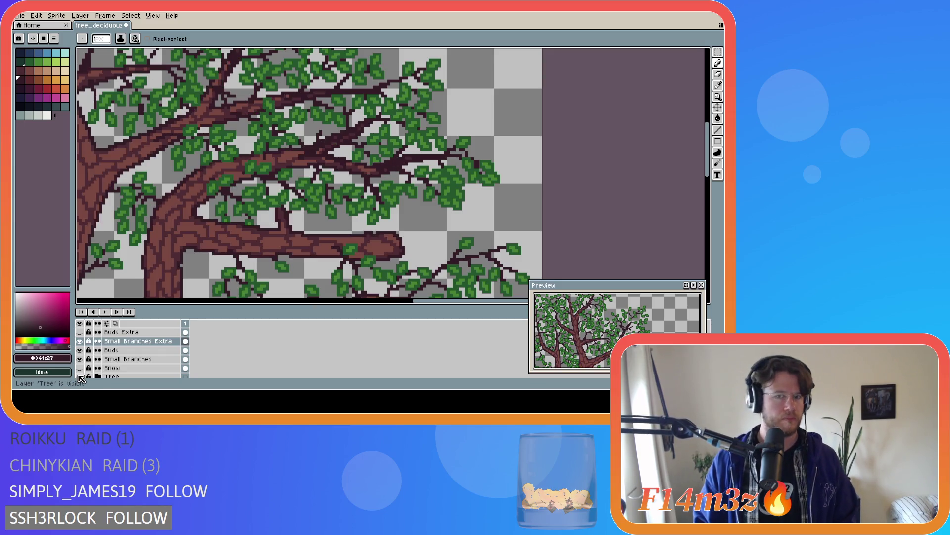
pyautogui.click(81, 377)
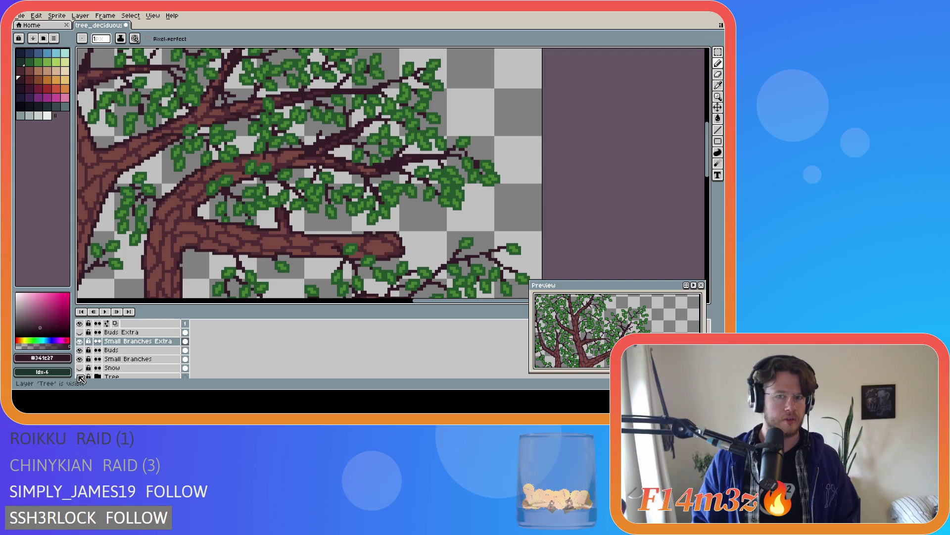
pyautogui.click(80, 378)
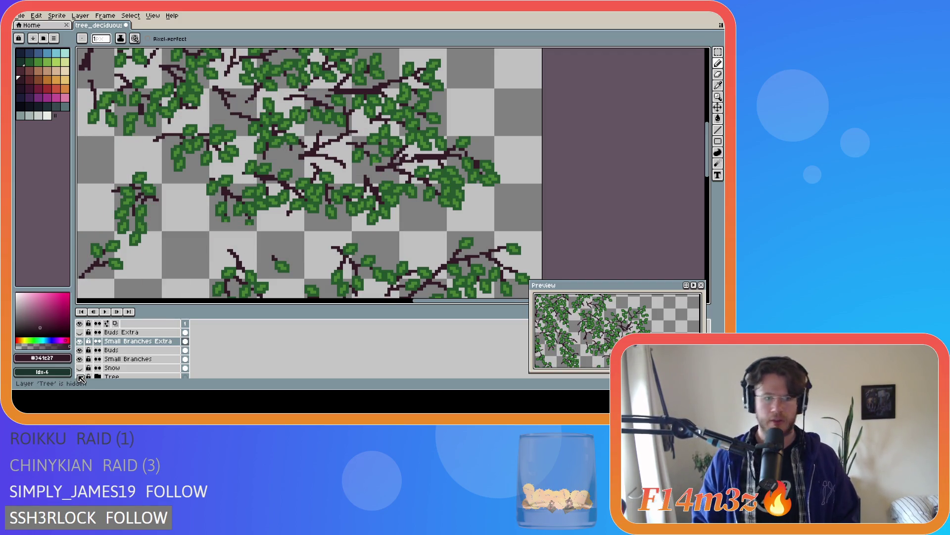
pyautogui.click(79, 359)
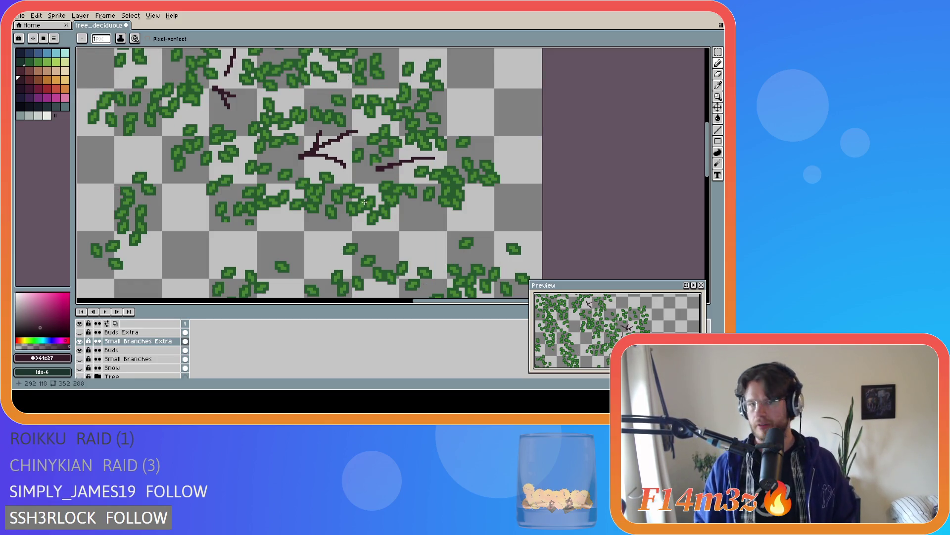
pyautogui.click(81, 359)
# - Flick the Small Branches layer on and off to compare, leaving it hidden
pyautogui.click(81, 359)
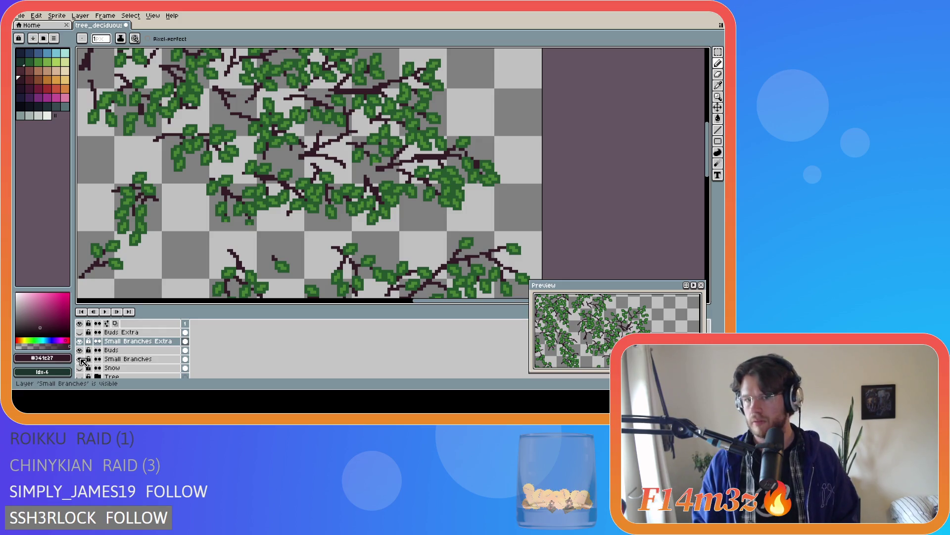
pyautogui.click(81, 359)
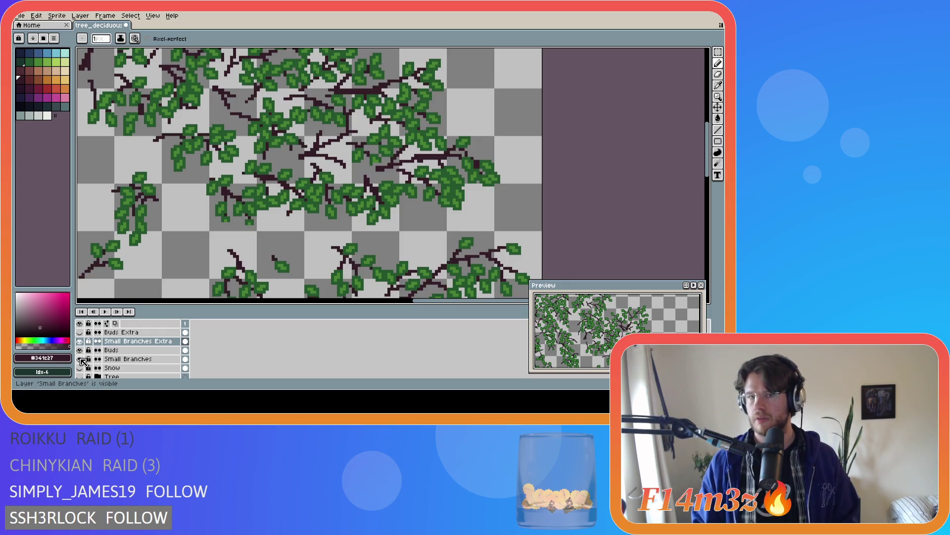
pyautogui.click(80, 359)
pyautogui.click(80, 358)
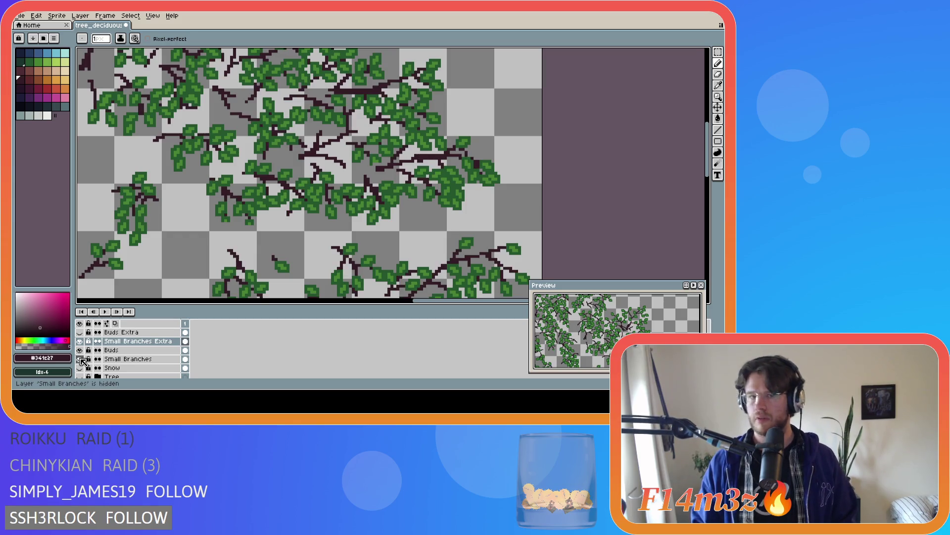
pyautogui.click(81, 359)
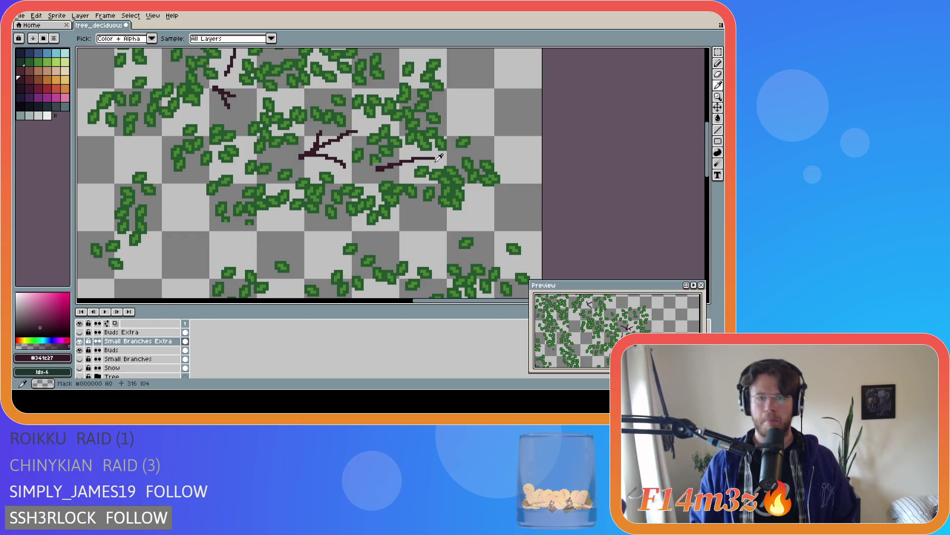
# - Take the leaf green from the canvas and make Buds Extra the working layer
pyautogui.keyDown('alt'); pyautogui.click(397, 177); pyautogui.keyUp('alt')
pyautogui.click(120, 332)
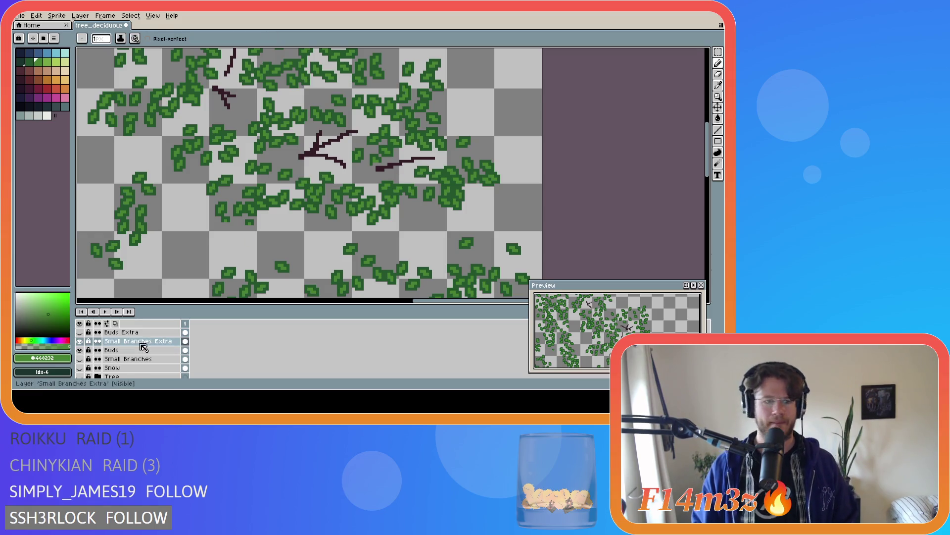
pyautogui.click(79, 332)
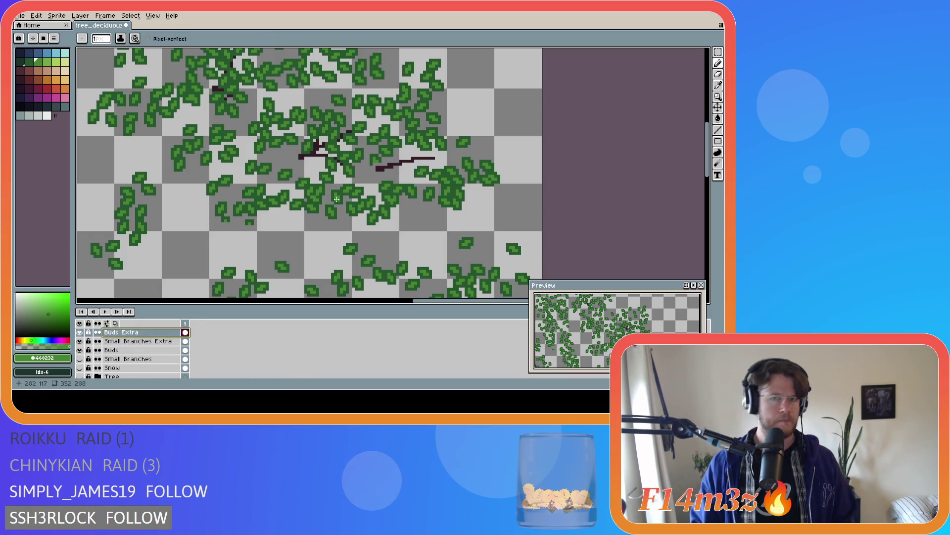
# - Dot light green leaf pixels around the thin branch tip right of centre
pyautogui.moveTo(435, 159); pyautogui.dragTo(443, 161)
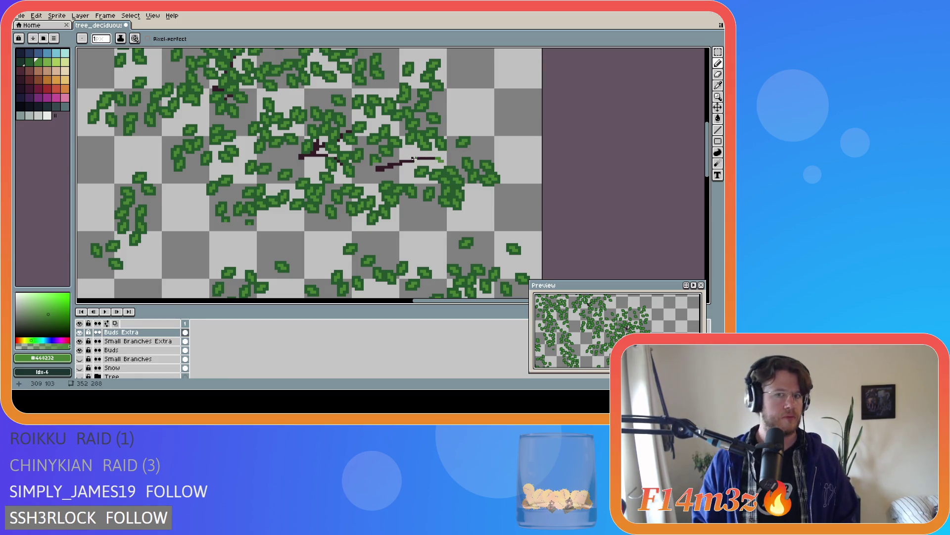
pyautogui.click(419, 155)
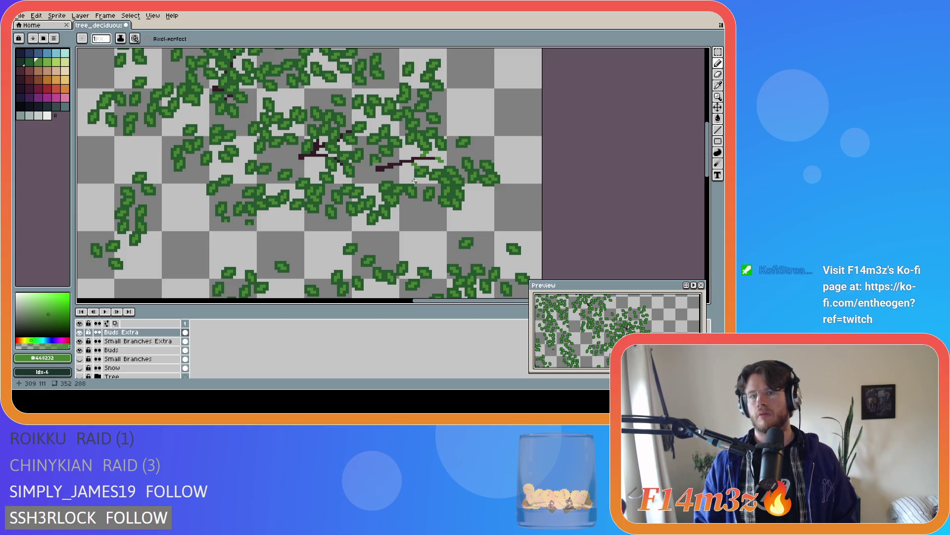
pyautogui.click(405, 153)
pyautogui.moveTo(394, 173); pyautogui.dragTo(391, 170)
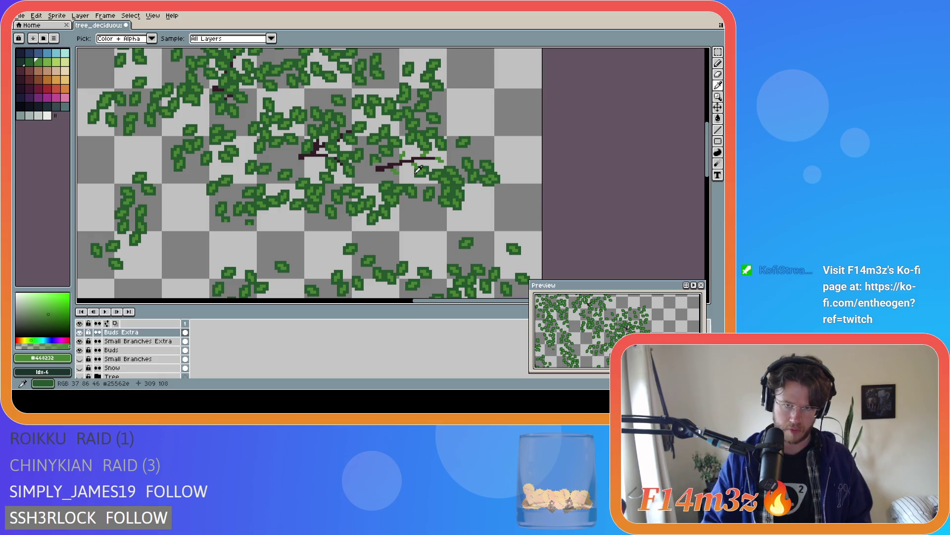
# - Sample the darker leaf green and add dark pixels beside and along the branch
pyautogui.keyDown('alt'); pyautogui.click(408, 172); pyautogui.keyUp('alt')
pyautogui.moveTo(389, 167); pyautogui.dragTo(398, 160)
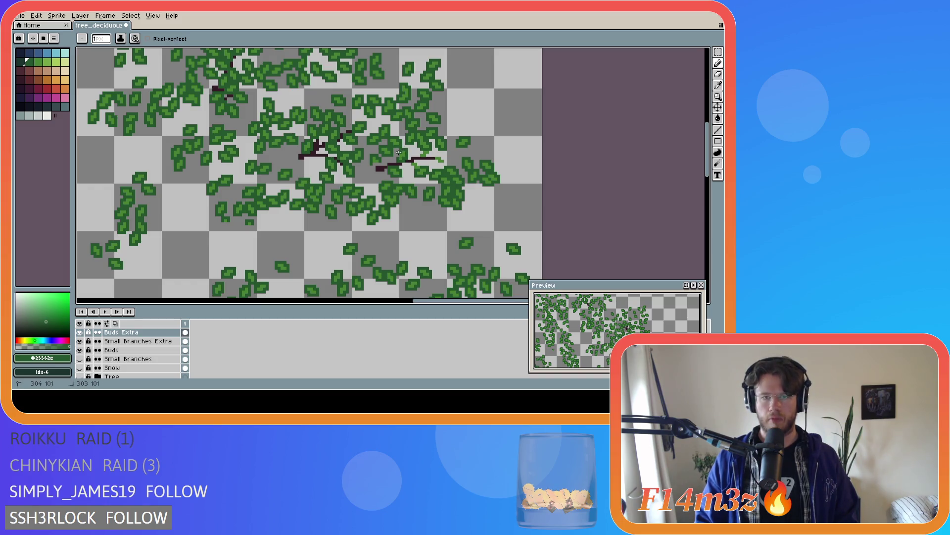
pyautogui.click(408, 162)
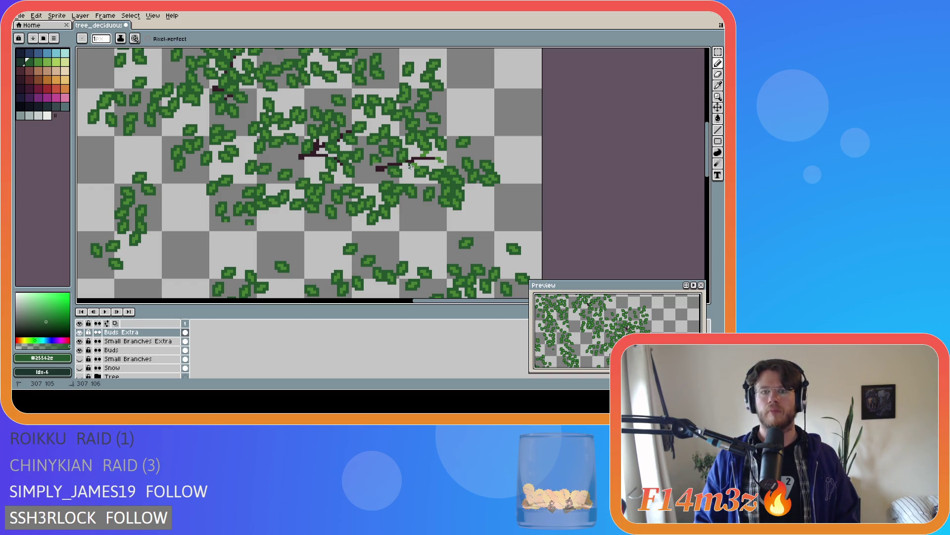
pyautogui.click(421, 164)
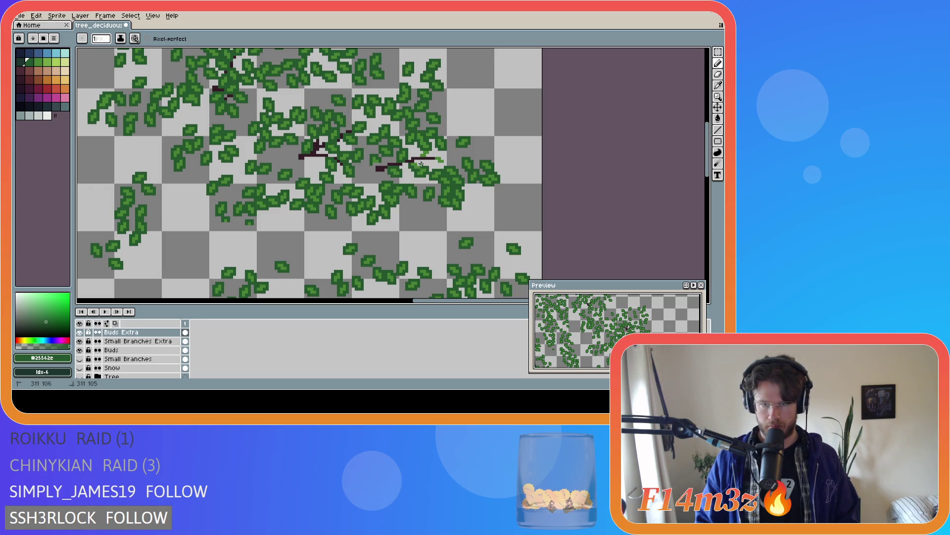
pyautogui.moveTo(417, 161); pyautogui.dragTo(429, 153)
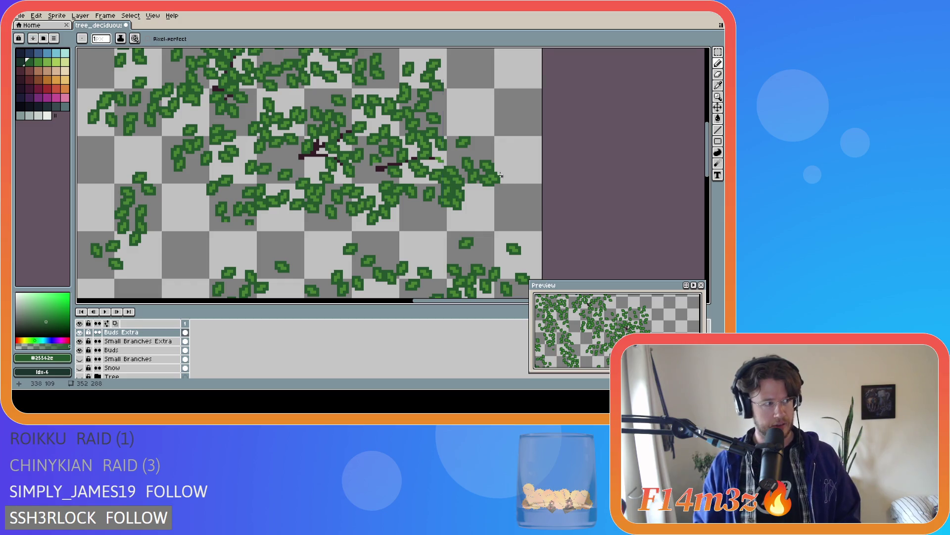
# - Check the colour briefly with the eyedropper and save the tree sprite
pyautogui.press('ctrl')
pyautogui.press('alt')
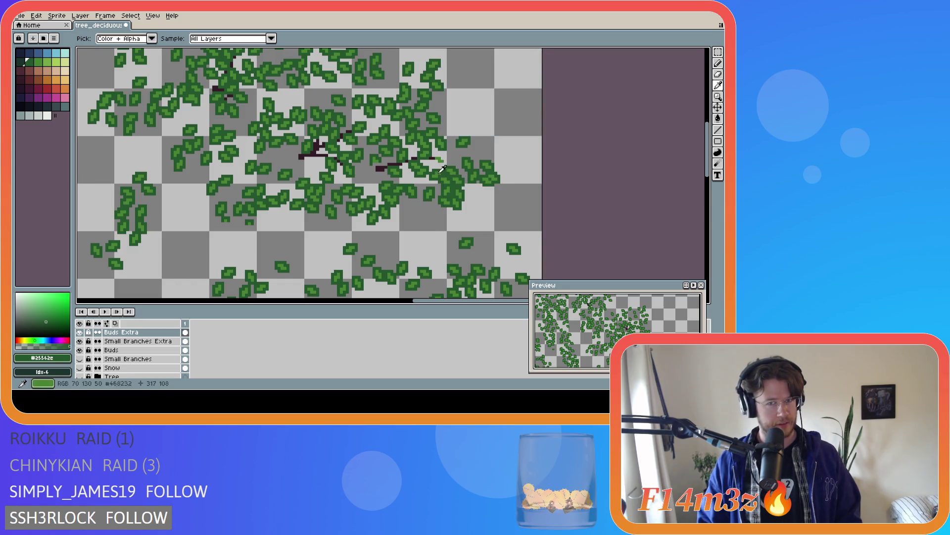
pyautogui.press('alt')
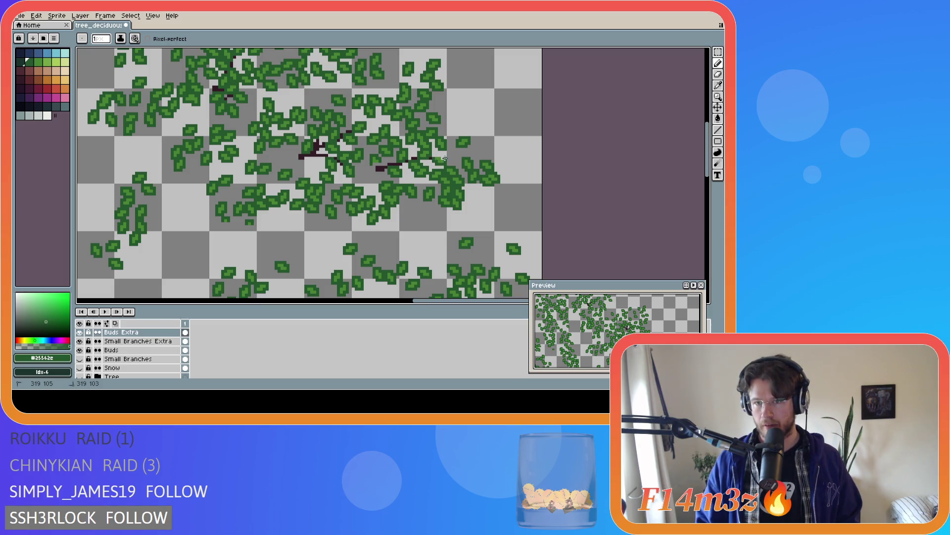
pyautogui.hotkey('ctrl', 's')
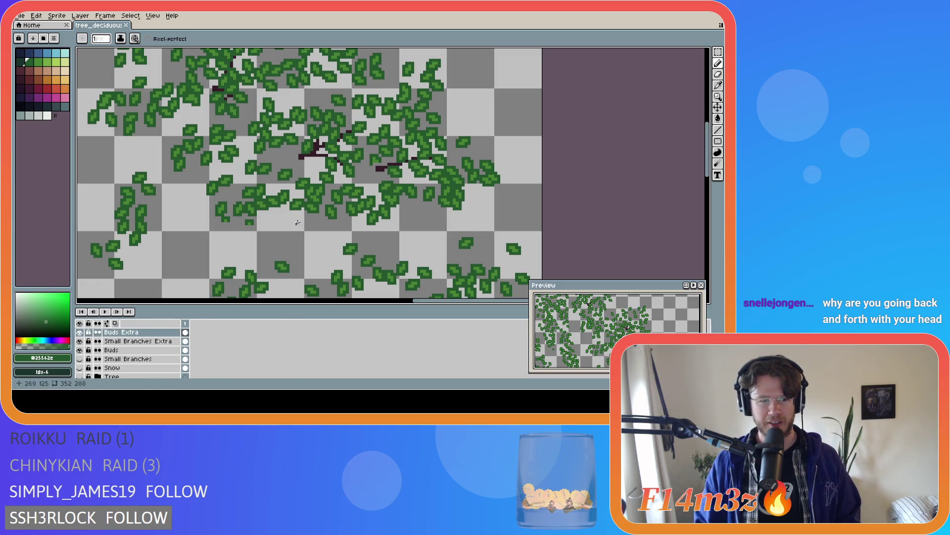
pyautogui.hscroll(1, 348, 163)
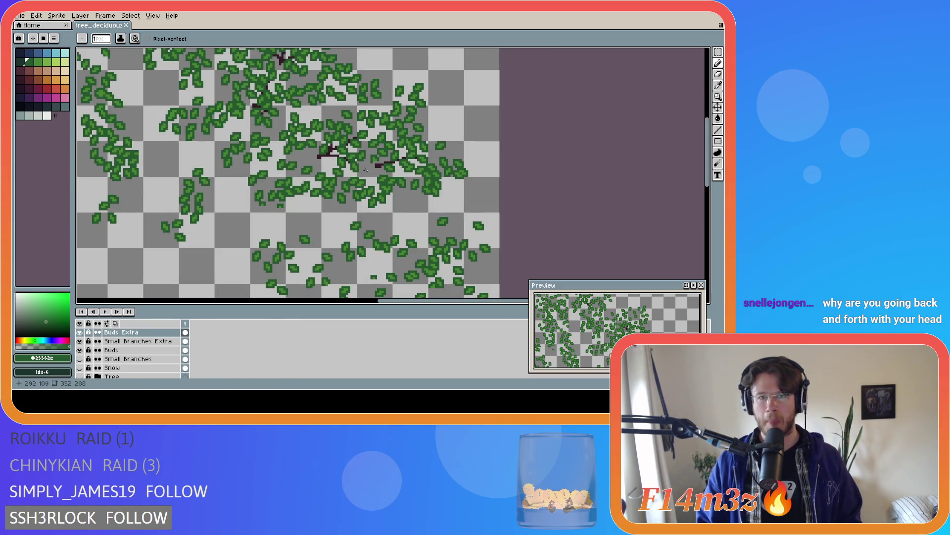
pyautogui.hscroll(1, 407, 167)
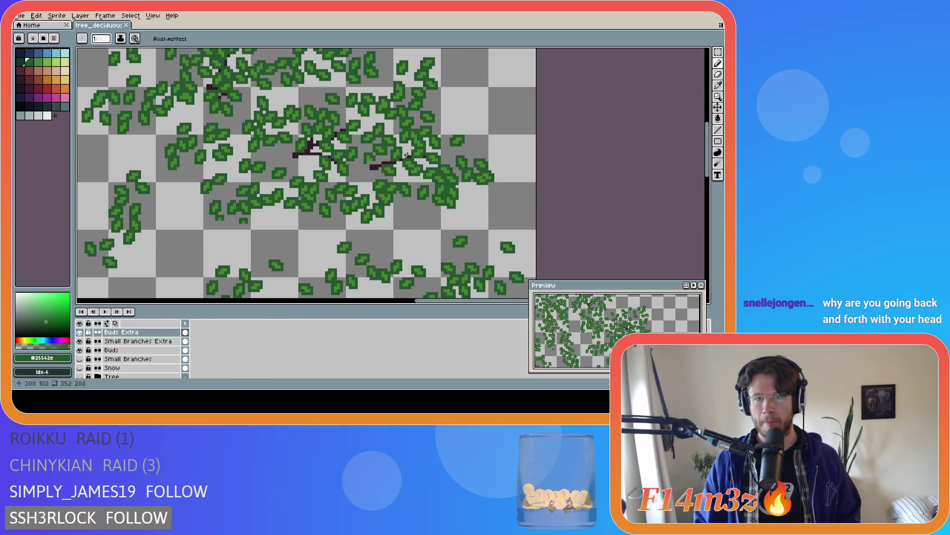
# - Show the trunk, flick Small Branches off and on, and save the drawing
pyautogui.click(80, 376)
pyautogui.scroll(-1, 305, 202)
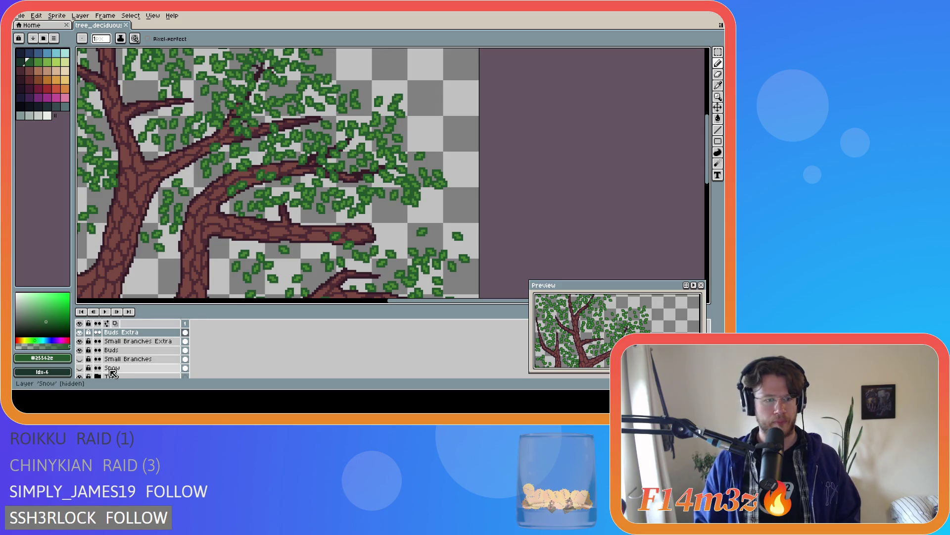
pyautogui.click(85, 359)
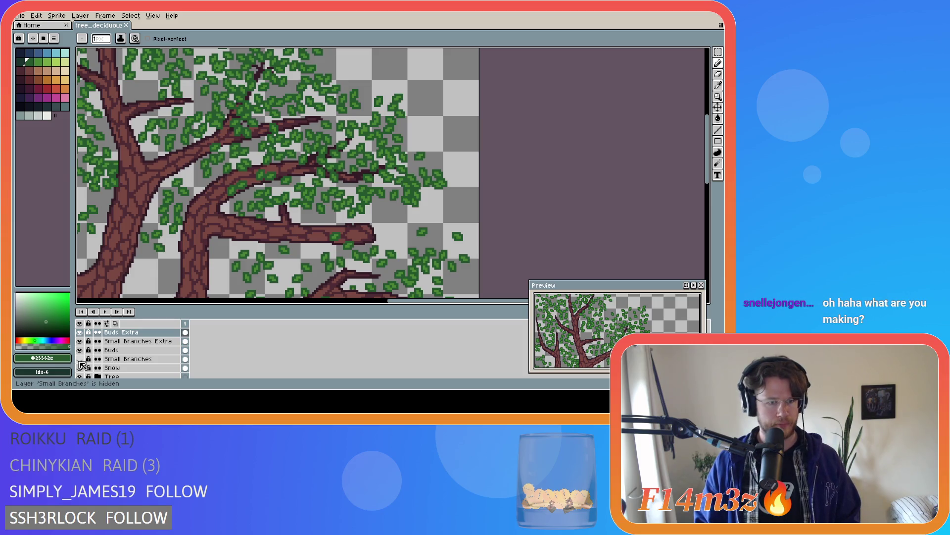
pyautogui.click(83, 361)
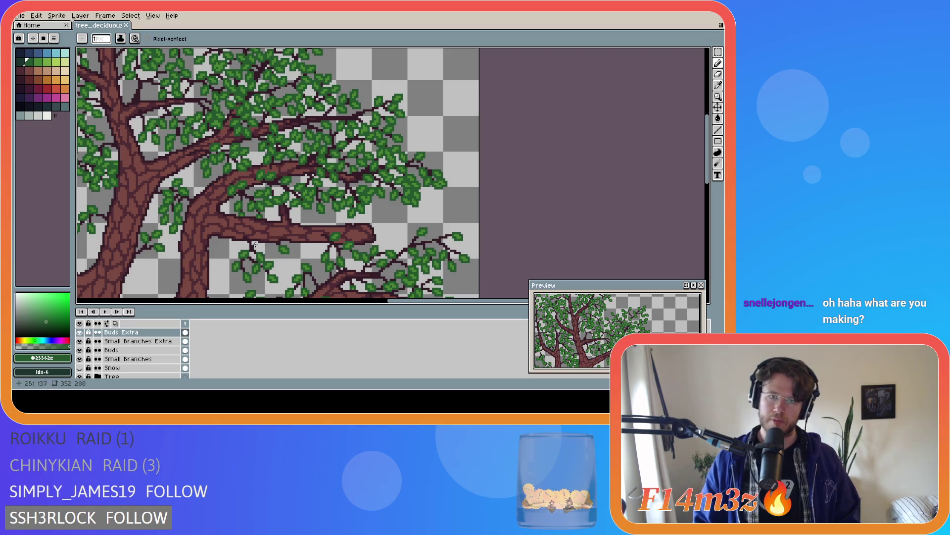
pyautogui.scroll(-3, 309, 212)
pyautogui.hotkey('ctrl', 's')
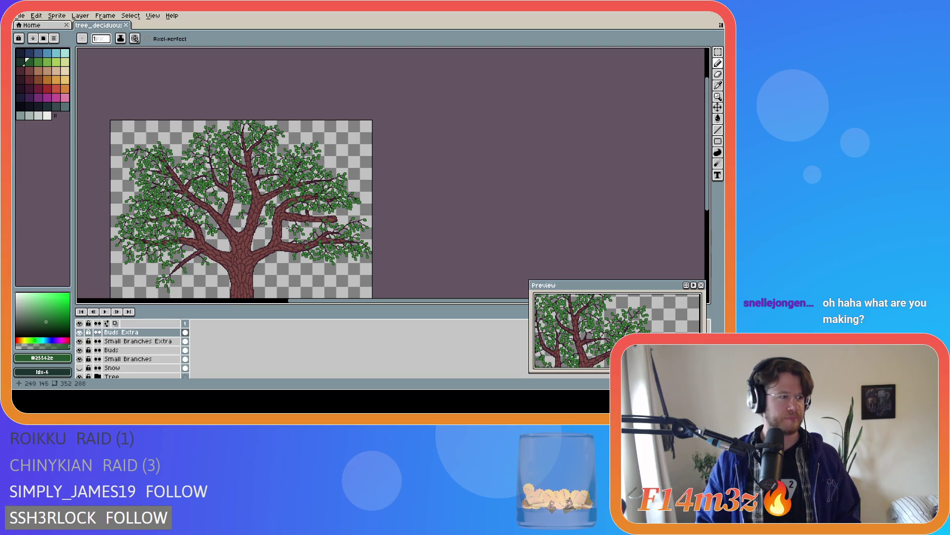
pyautogui.moveTo(315, 305); pyautogui.dragTo(274, 305)
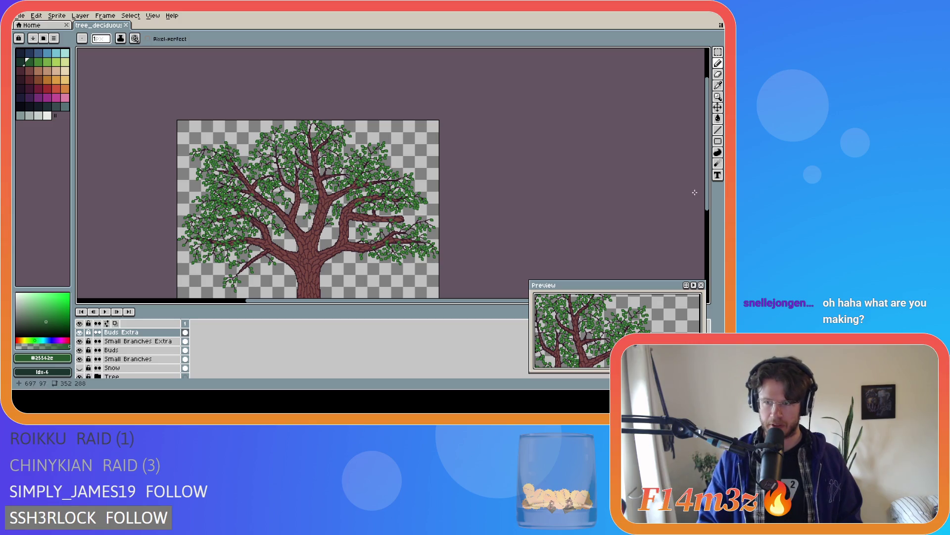
pyautogui.moveTo(711, 195); pyautogui.dragTo(711, 222)
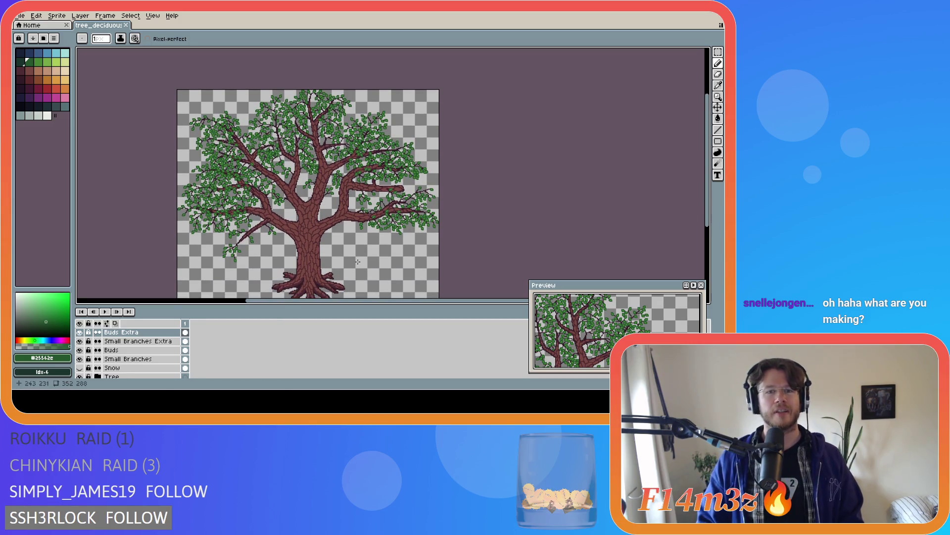
# - Save tree_deciduous_large_winter.ase twice while reviewing the whole tree
pyautogui.press('ctrl')
pyautogui.hotkey('ctrl', 's')
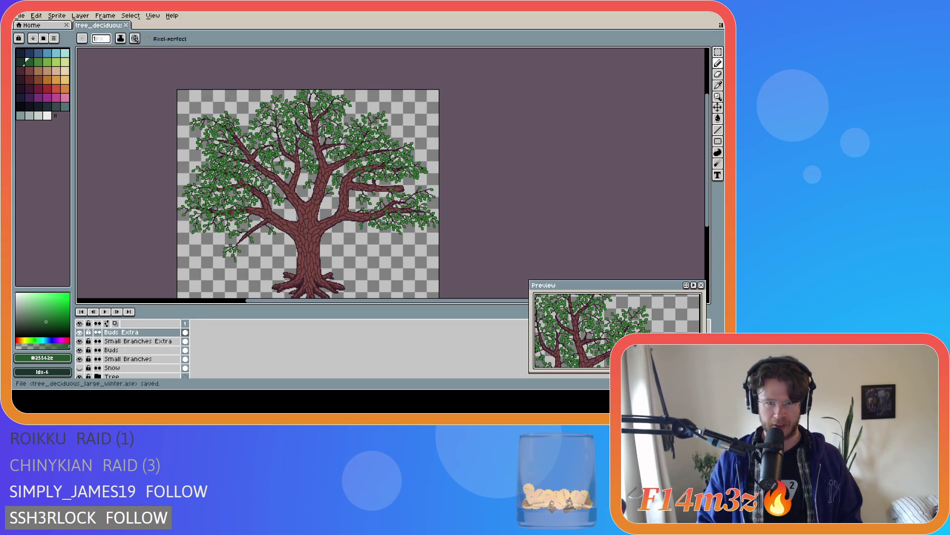
pyautogui.moveTo(710, 153); pyautogui.dragTo(711, 170)
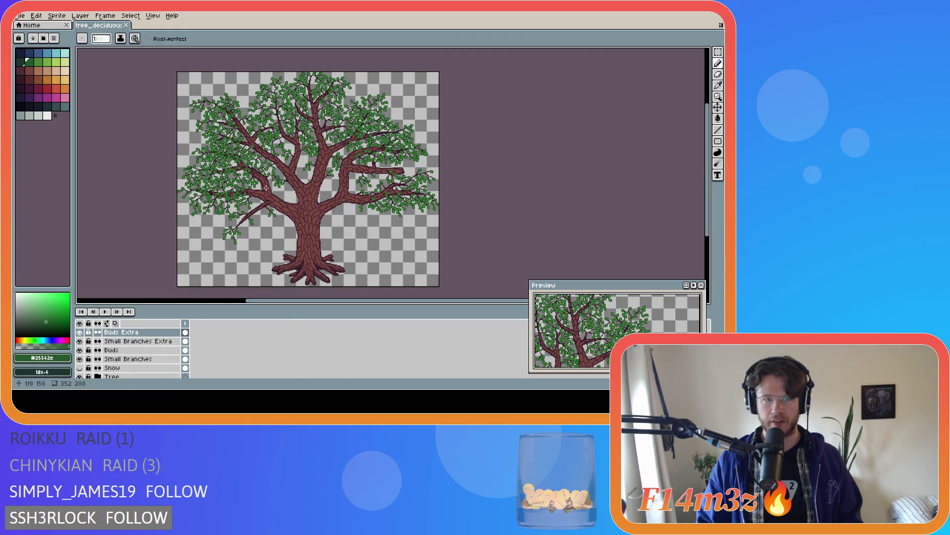
pyautogui.scroll(2, 244, 126)
pyautogui.scroll(-2, 245, 125)
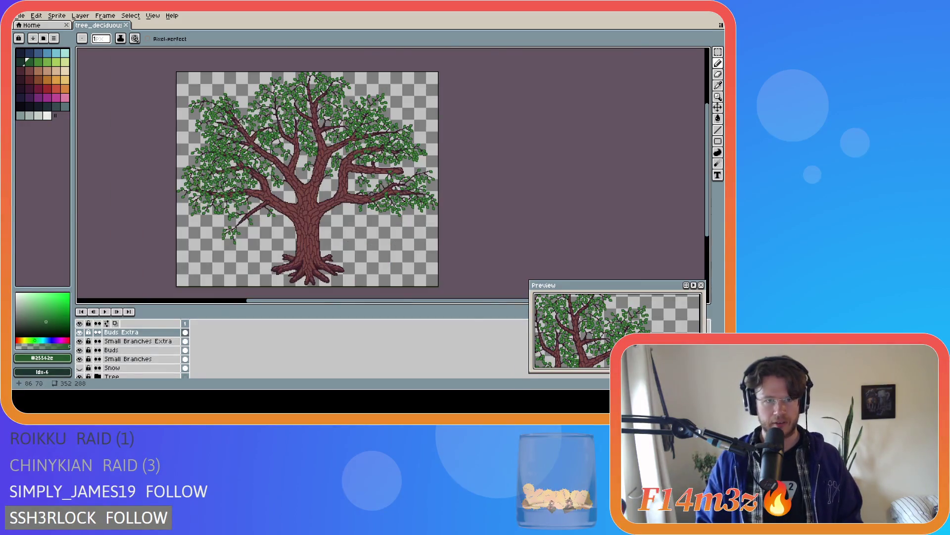
pyautogui.scroll(1, 244, 125)
pyautogui.scroll(1, 251, 122)
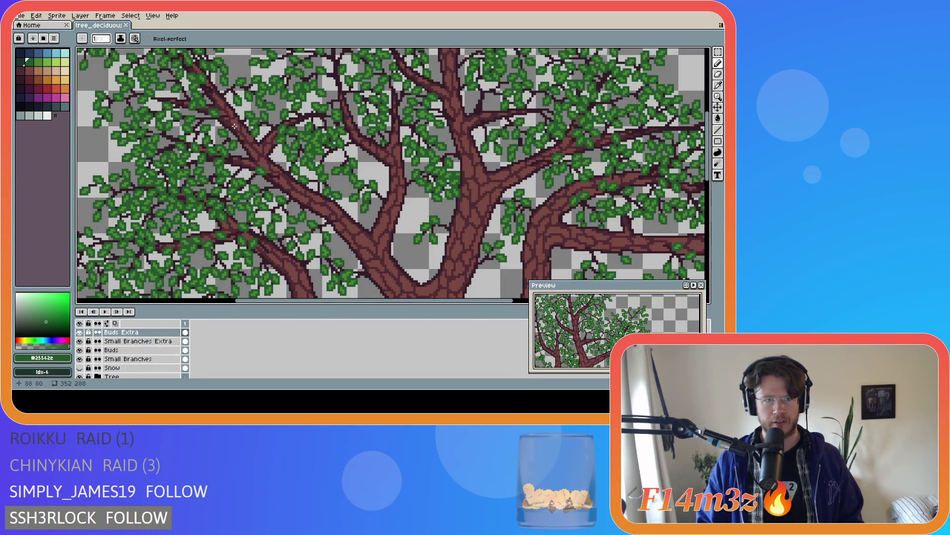
pyautogui.scroll(-2, 543, 150)
pyautogui.scroll(-1, 542, 150)
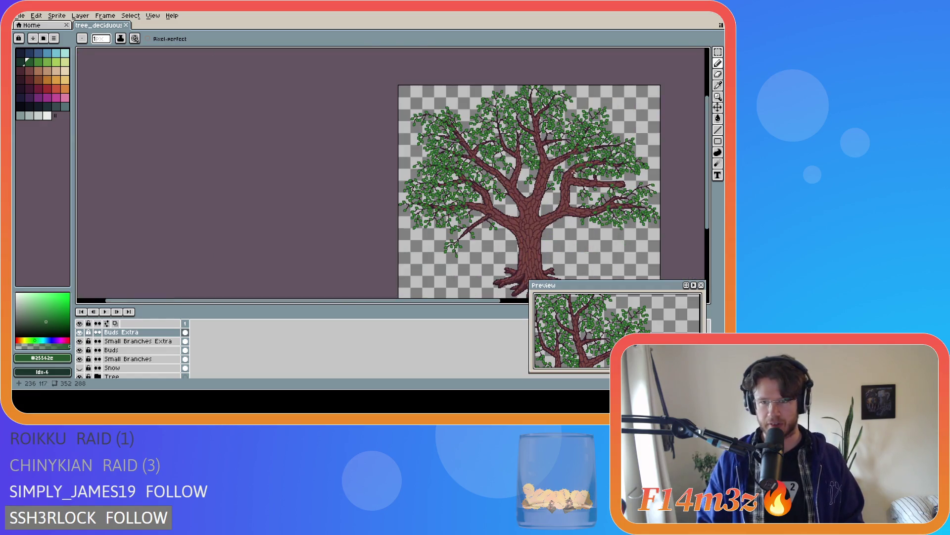
pyautogui.moveTo(437, 302); pyautogui.dragTo(535, 302)
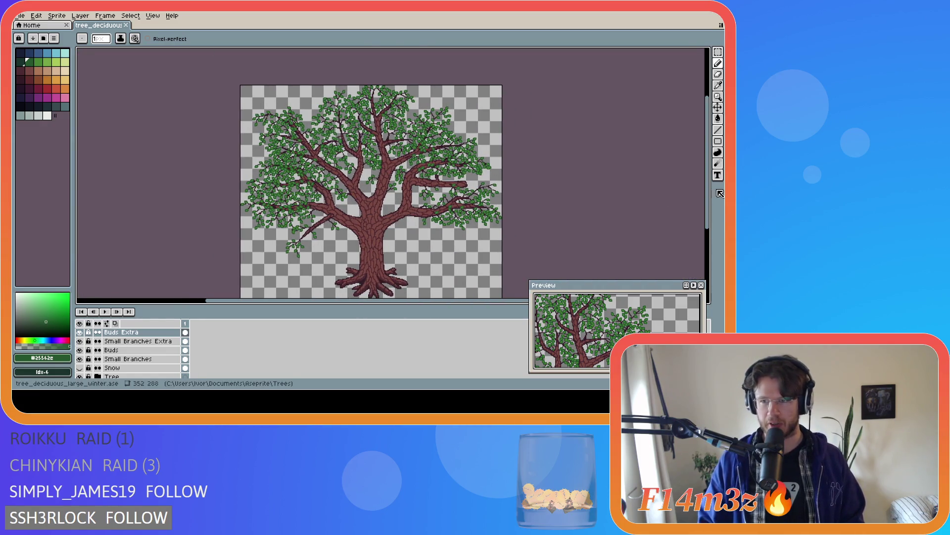
pyautogui.moveTo(714, 192); pyautogui.dragTo(714, 215)
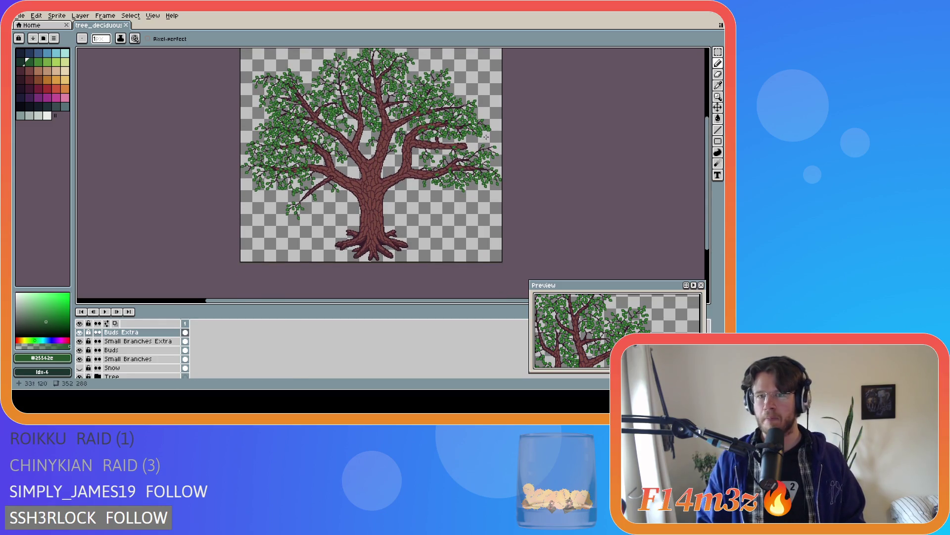
pyautogui.scroll(1, 415, 133)
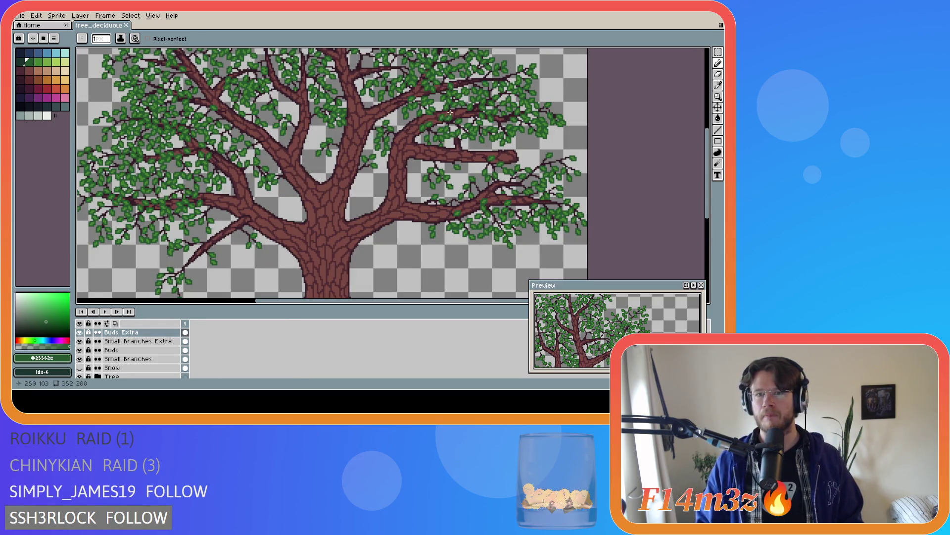
pyautogui.scroll(1, 476, 107)
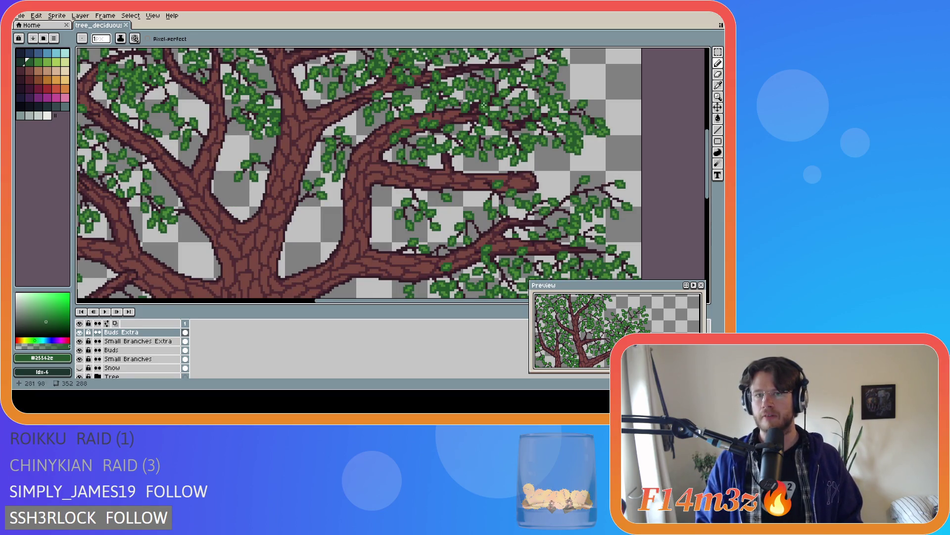
pyautogui.scroll(-2, 472, 95)
pyautogui.scroll(2, 472, 79)
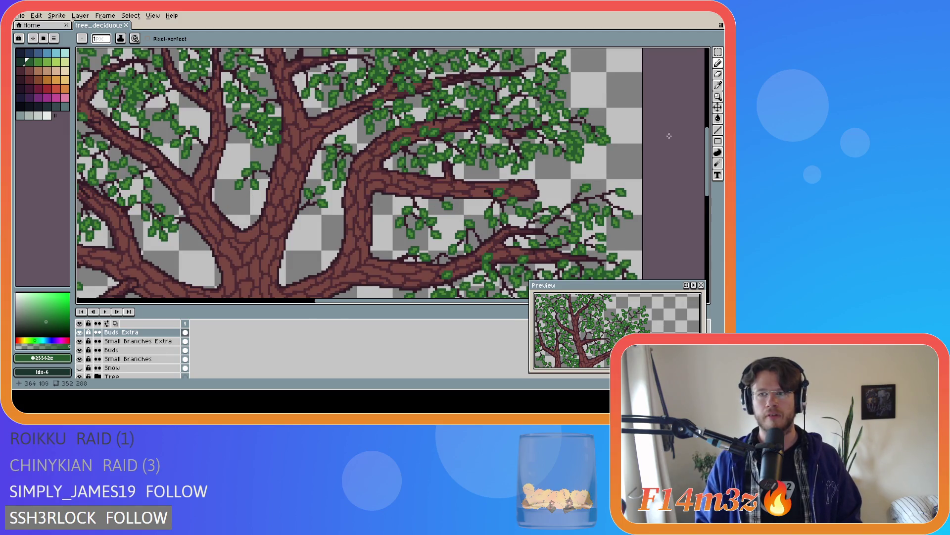
pyautogui.moveTo(707, 148); pyautogui.dragTo(708, 119)
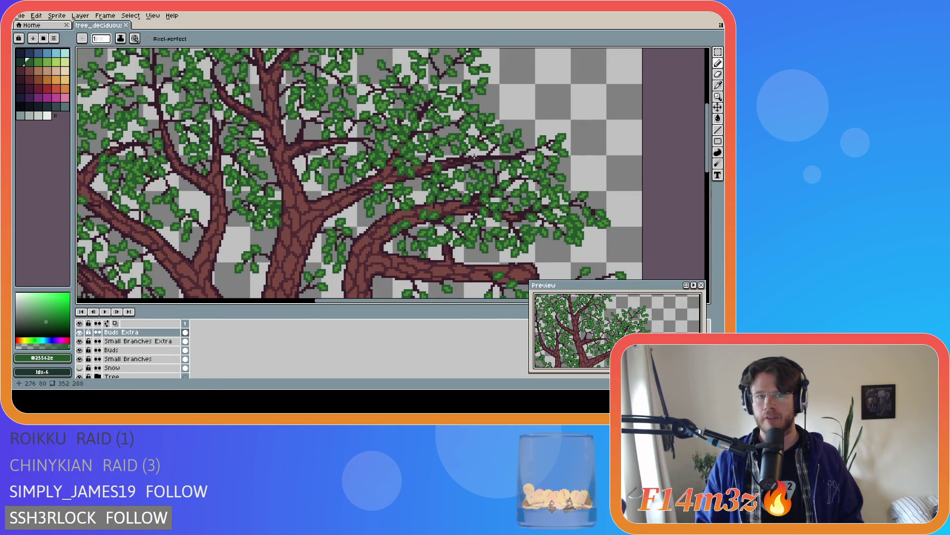
pyautogui.scroll(-3, 253, 116)
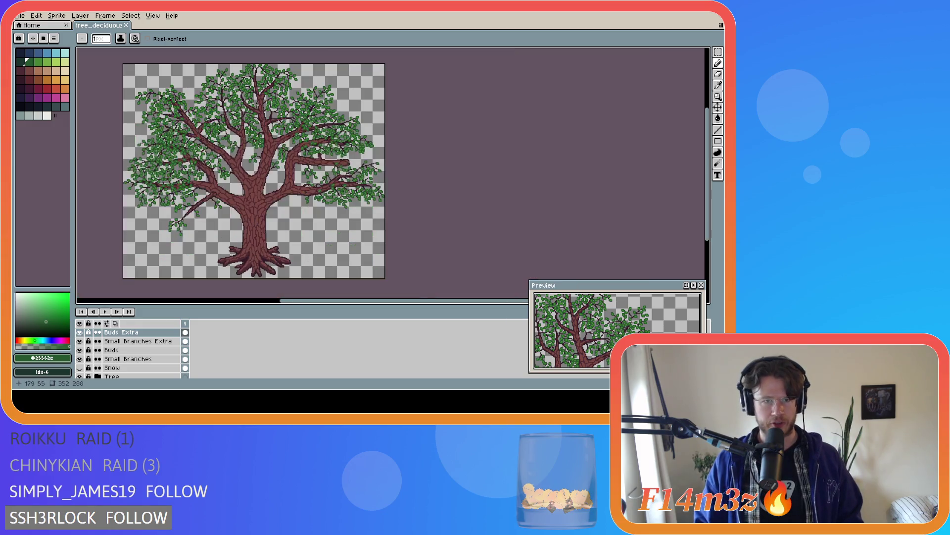
pyautogui.scroll(2, 205, 98)
pyautogui.scroll(-2, 401, 97)
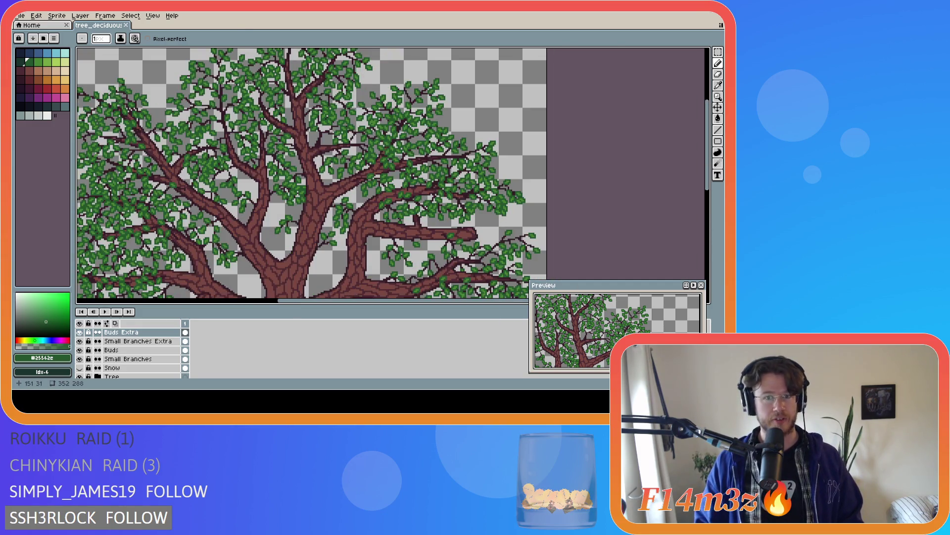
pyautogui.scroll(-2, 401, 96)
pyautogui.scroll(2, 372, 127)
pyautogui.scroll(2, 349, 148)
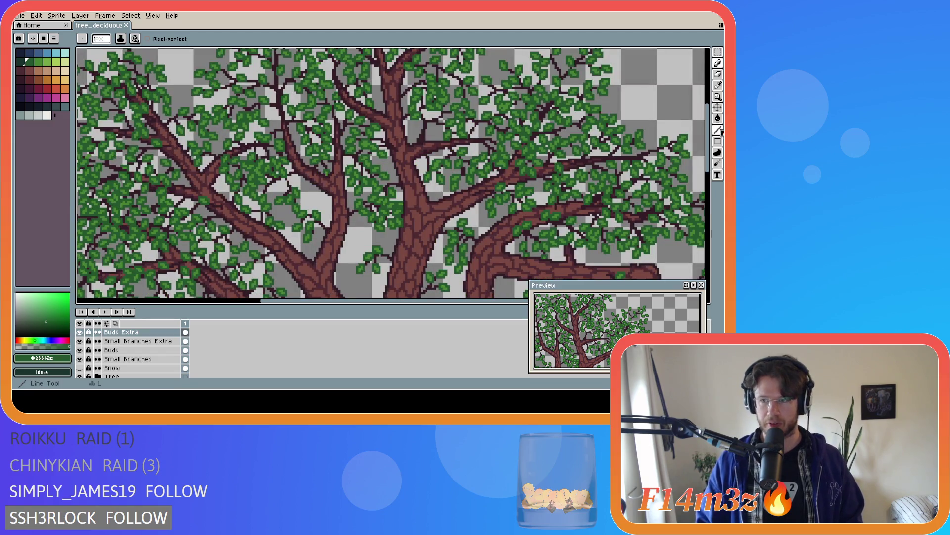
pyautogui.moveTo(709, 138); pyautogui.dragTo(708, 89)
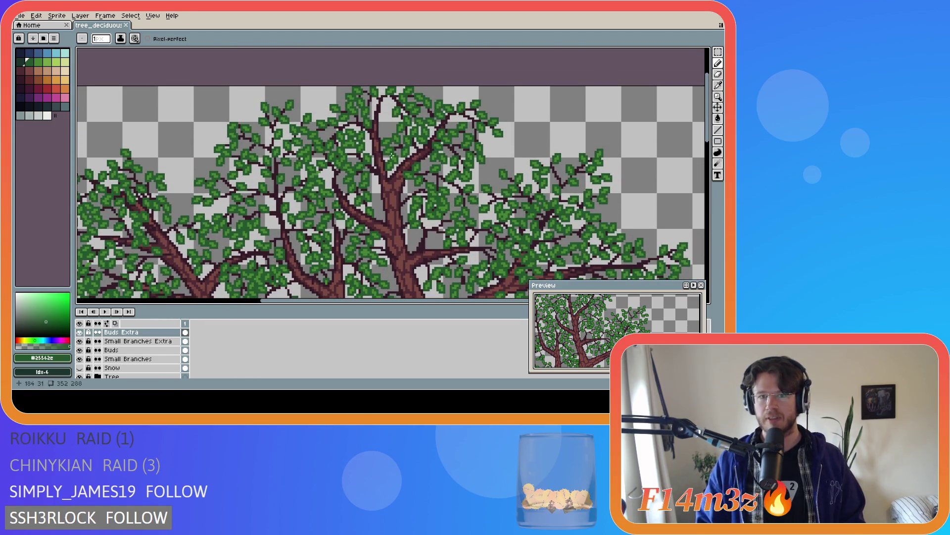
pyautogui.scroll(-1, 294, 230)
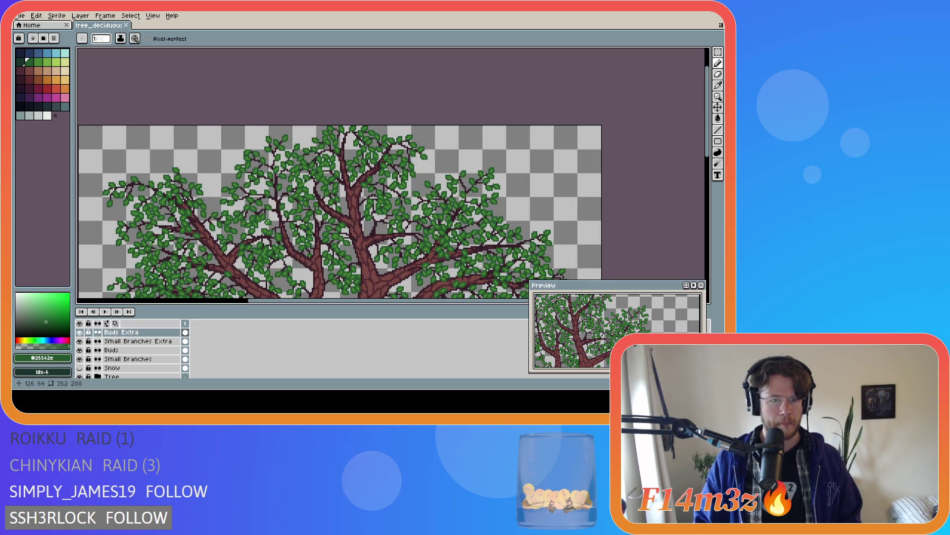
pyautogui.moveTo(709, 152); pyautogui.dragTo(702, 217)
pyautogui.scroll(-1, 701, 217)
pyautogui.hotkey('ctrl', 's')
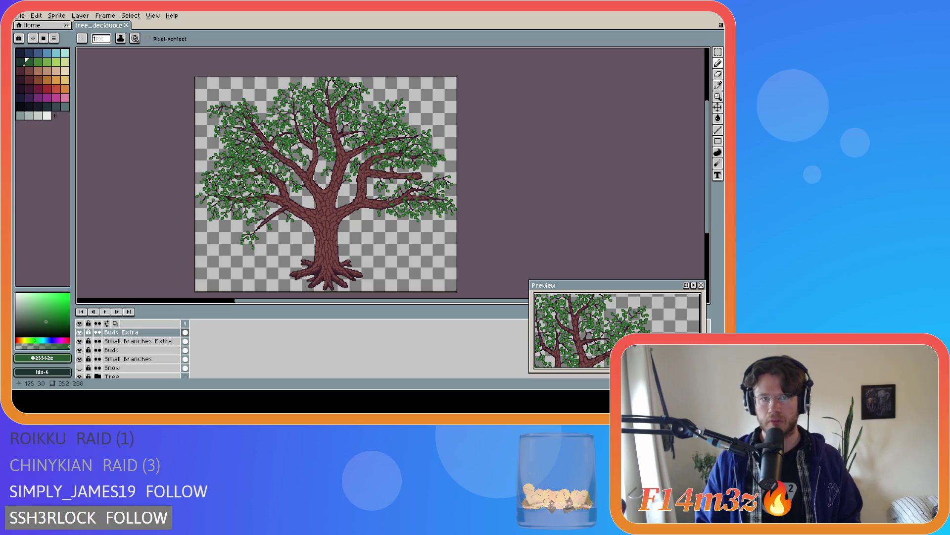
pyautogui.scroll(1, 326, 100)
pyautogui.scroll(2, 333, 94)
pyautogui.scroll(1, 332, 93)
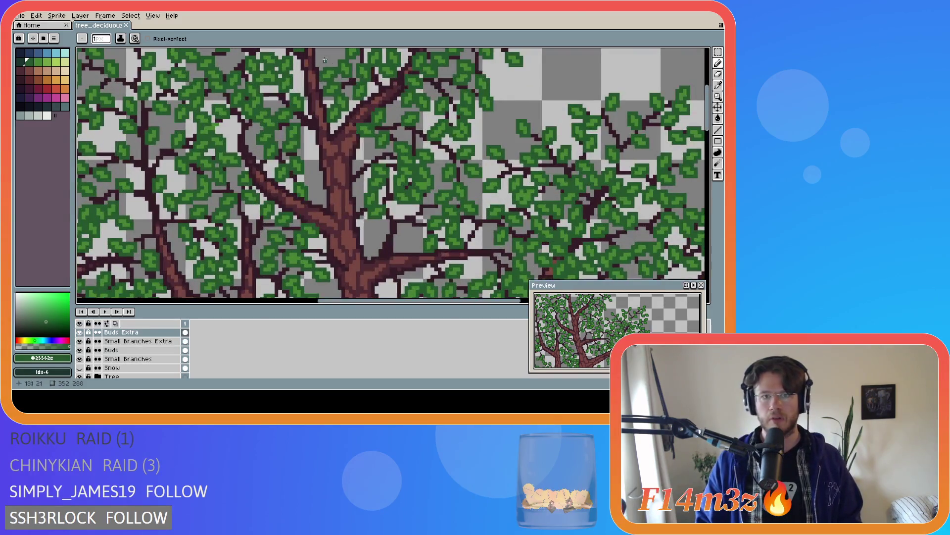
pyautogui.moveTo(711, 135); pyautogui.dragTo(709, 116)
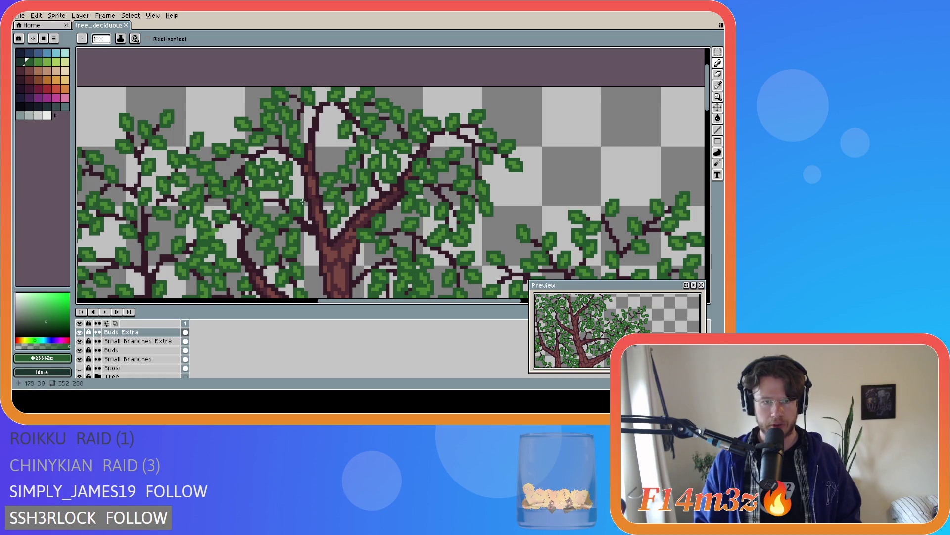
# - On Small Branches Extra, sample the dark brown branch colour #341c27
pyautogui.click(138, 341)
pyautogui.press('alt')
pyautogui.keyDown('alt'); pyautogui.click(305, 185); pyautogui.keyUp('alt')
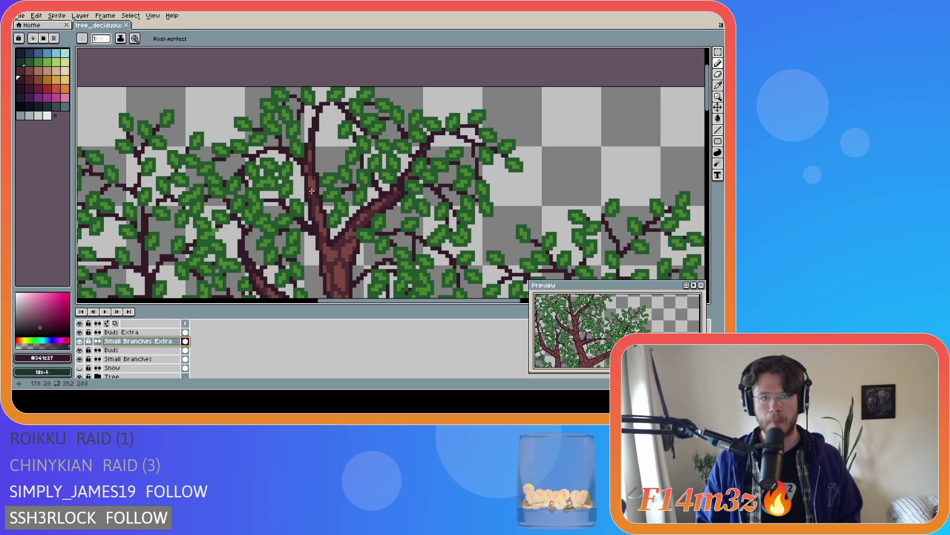
pyautogui.keyDown('alt'); pyautogui.click(310, 192); pyautogui.keyUp('alt')
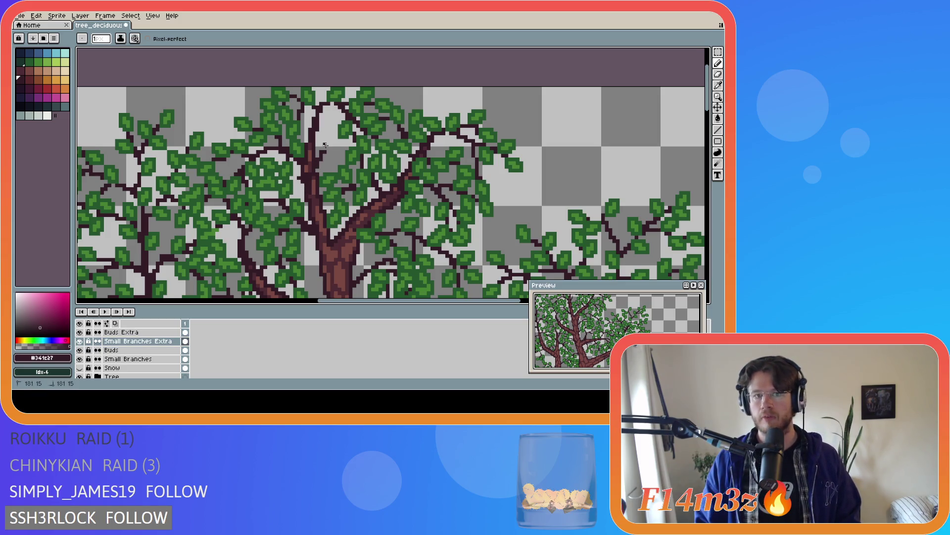
# - Ctrl-click central branches to check their layer, then hide the Tree layer
pyautogui.press('ctrl')
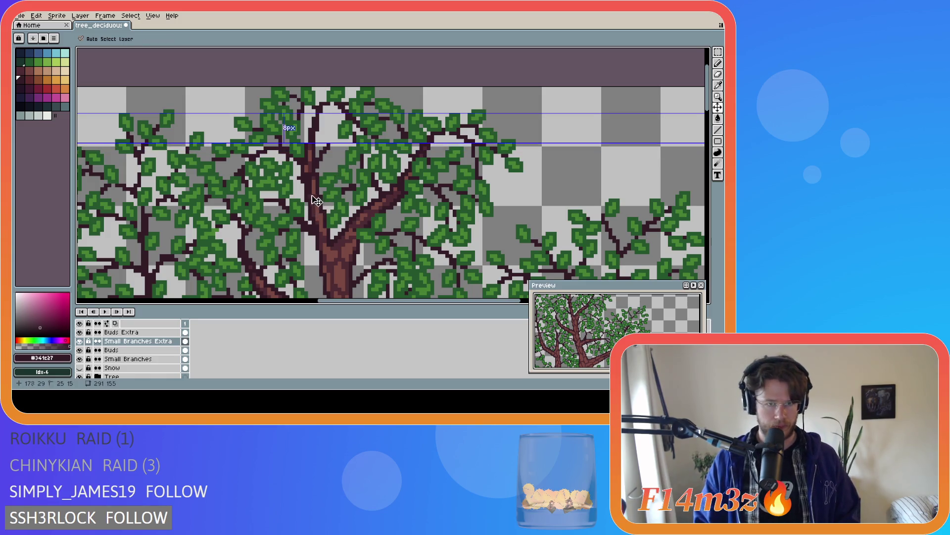
pyautogui.keyDown('ctrl'); pyautogui.click(306, 194); pyautogui.keyUp('ctrl')
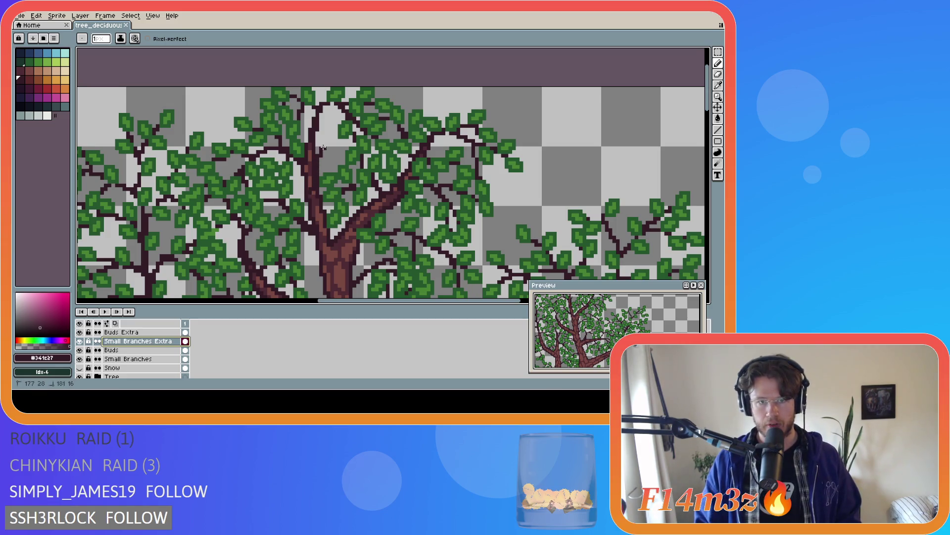
pyautogui.keyDown('ctrl'); pyautogui.click(311, 192); pyautogui.keyUp('ctrl')
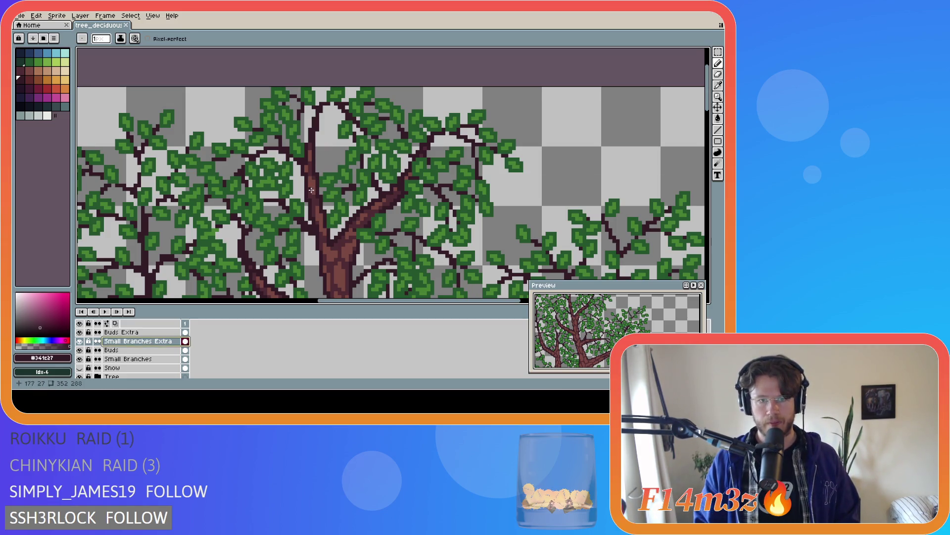
pyautogui.keyDown('ctrl'); pyautogui.click(309, 193); pyautogui.keyUp('ctrl')
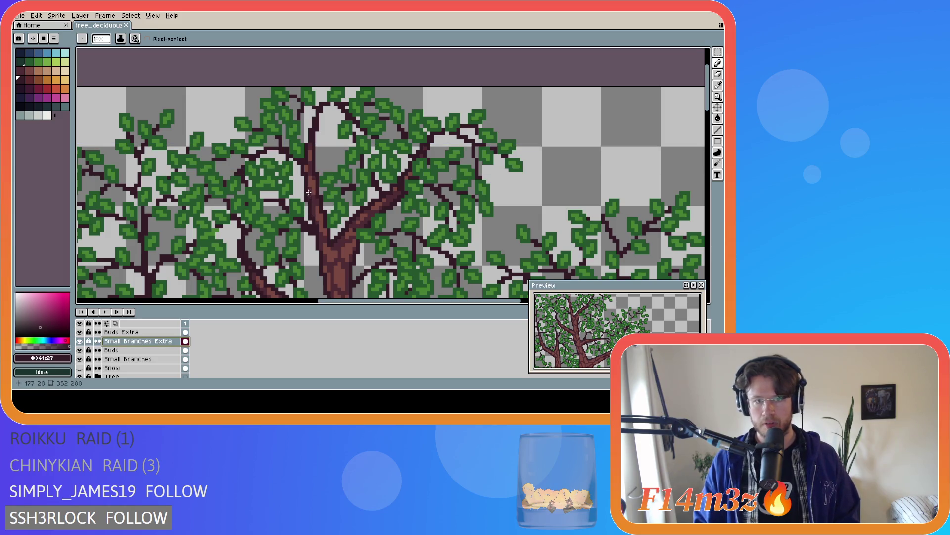
pyautogui.keyDown('ctrl'); pyautogui.click(312, 180); pyautogui.keyUp('ctrl')
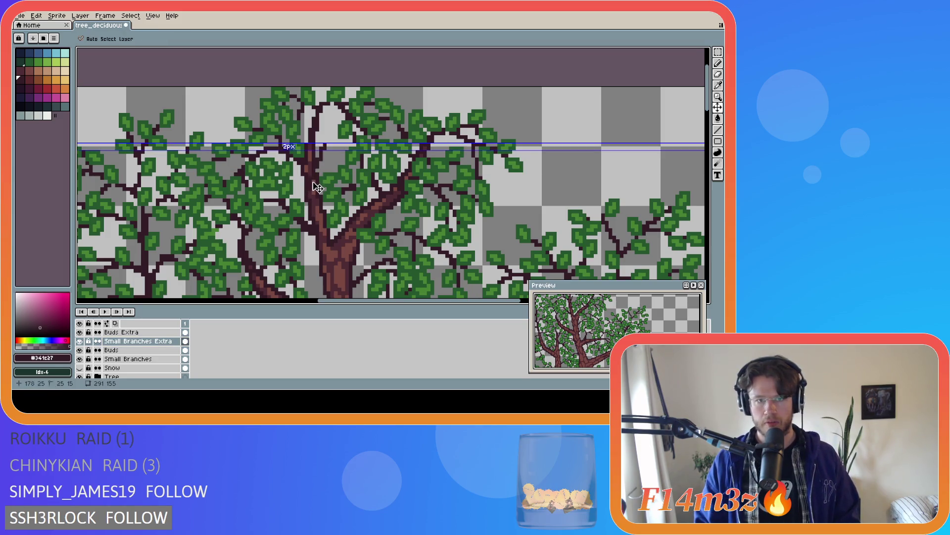
pyautogui.keyDown('ctrl'); pyautogui.click(311, 187); pyautogui.keyUp('ctrl')
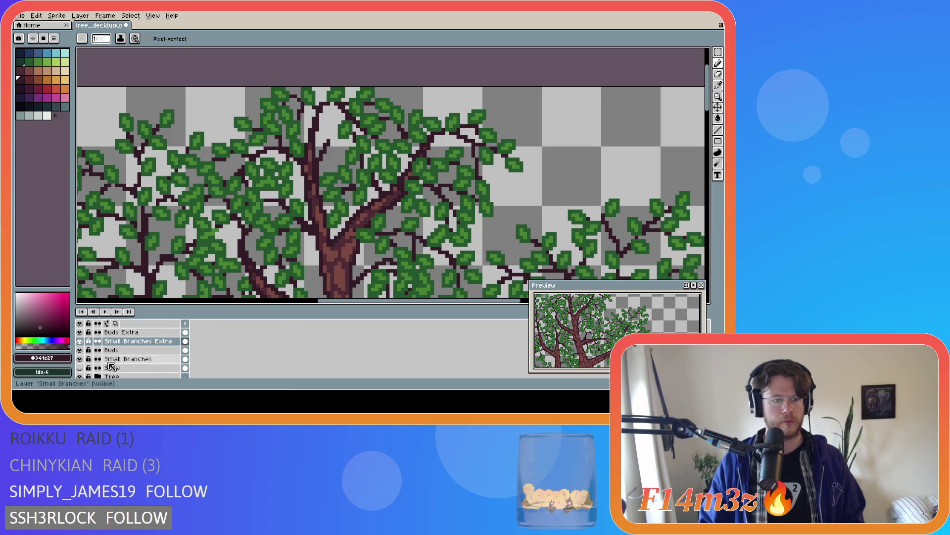
pyautogui.click(80, 377)
# - Toggle the Tree layer's visibility to compare the canopy twigs with and without the trunk
pyautogui.click(80, 376)
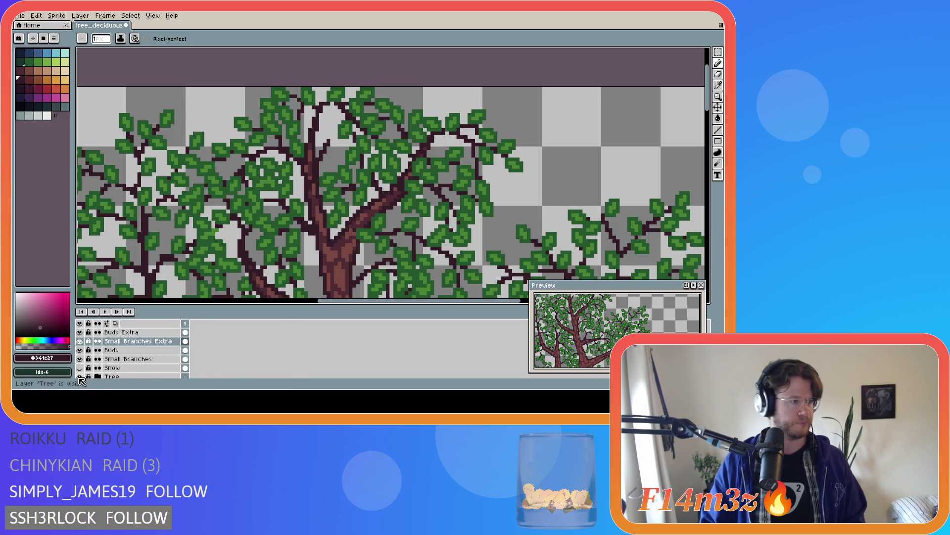
pyautogui.click(79, 376)
pyautogui.click(79, 376)
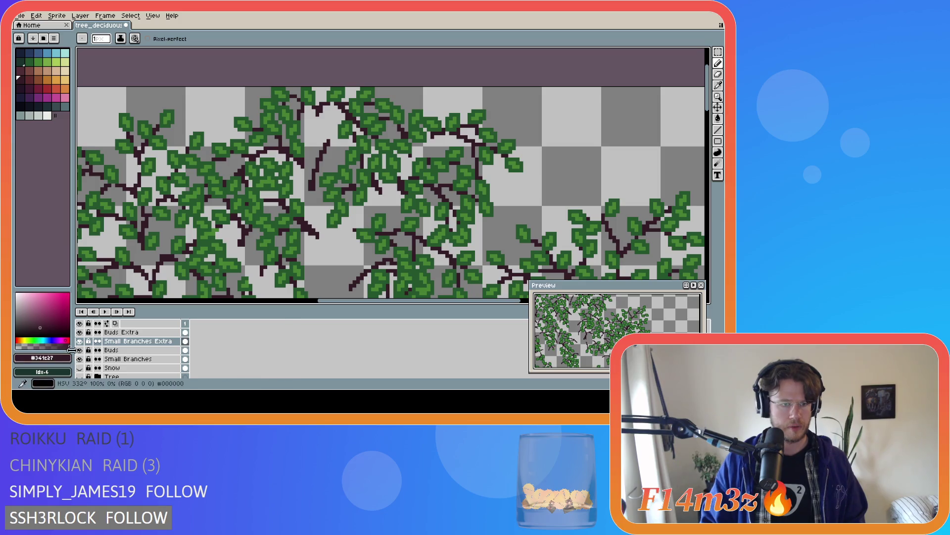
pyautogui.click(80, 377)
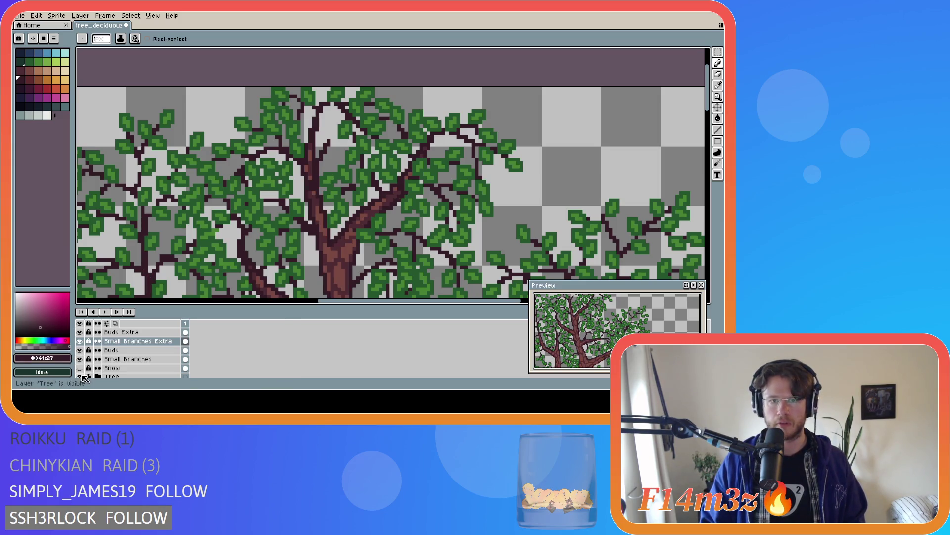
pyautogui.click(81, 376)
pyautogui.click(80, 376)
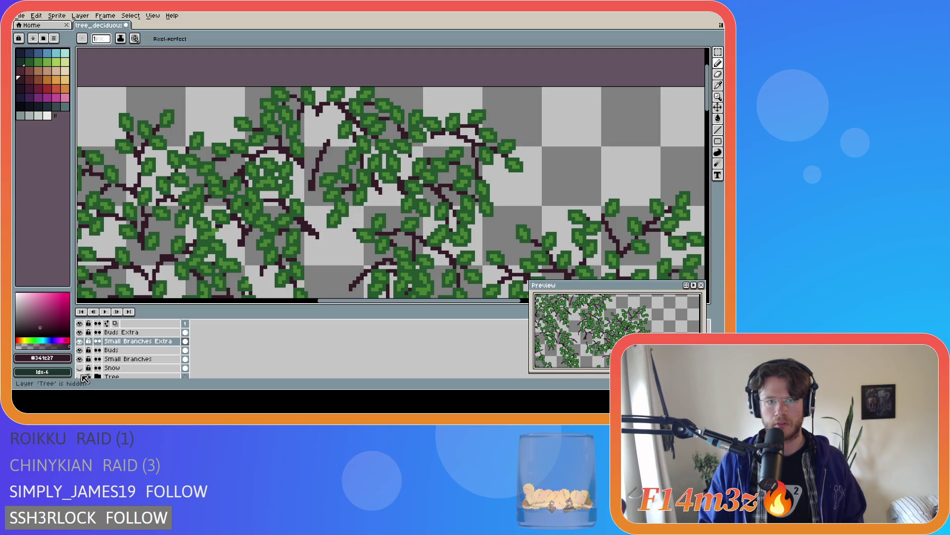
# - Marquee the short dark twig near the canopy top and commit it shifted slightly left
pyautogui.press('m')
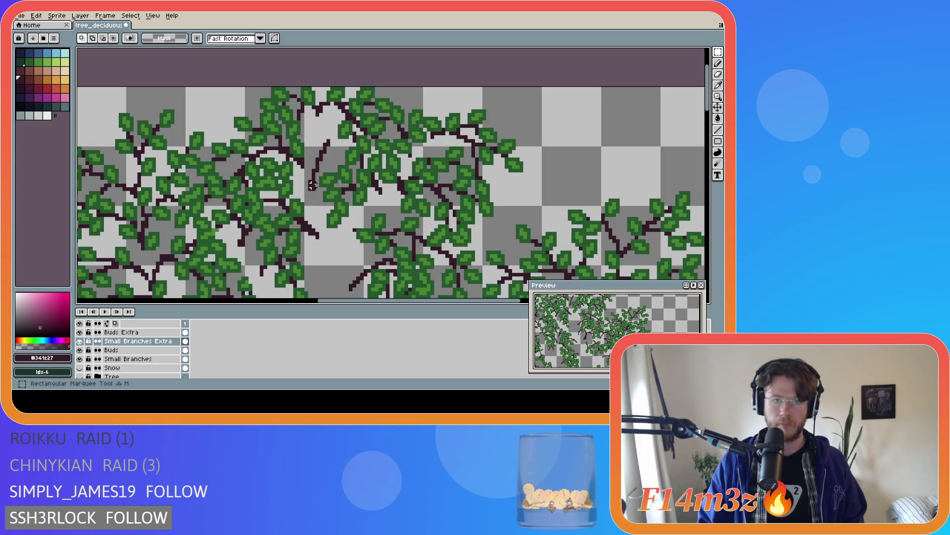
pyautogui.moveTo(319, 172)
pyautogui.mouseDown()
pyautogui.moveTo(328, 137)
pyautogui.moveTo(320, 149)
pyautogui.mouseUp()
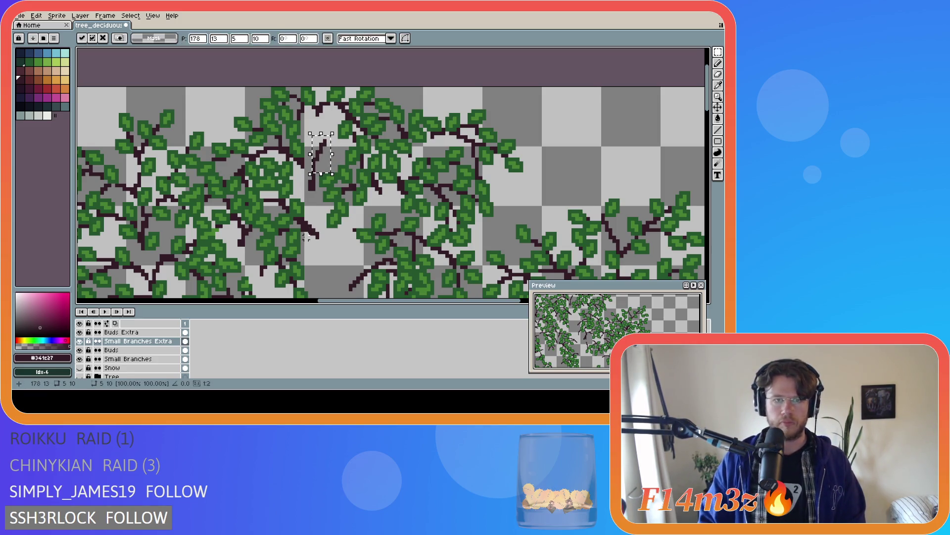
pyautogui.click(317, 218)
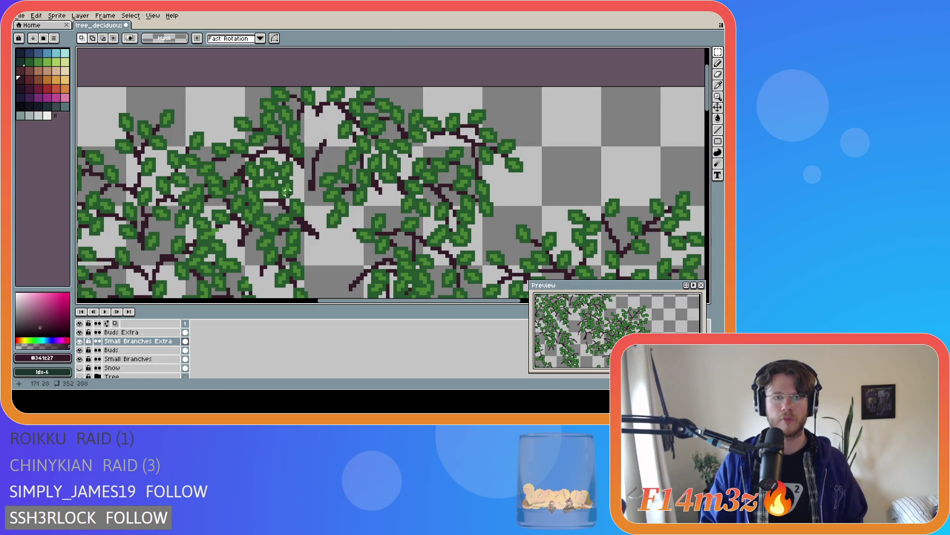
pyautogui.press('b')
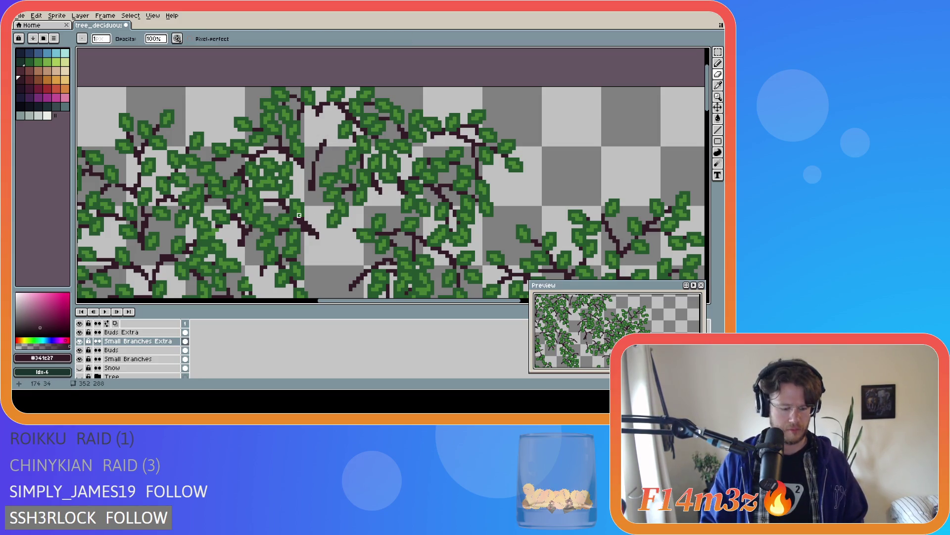
pyautogui.press('e')
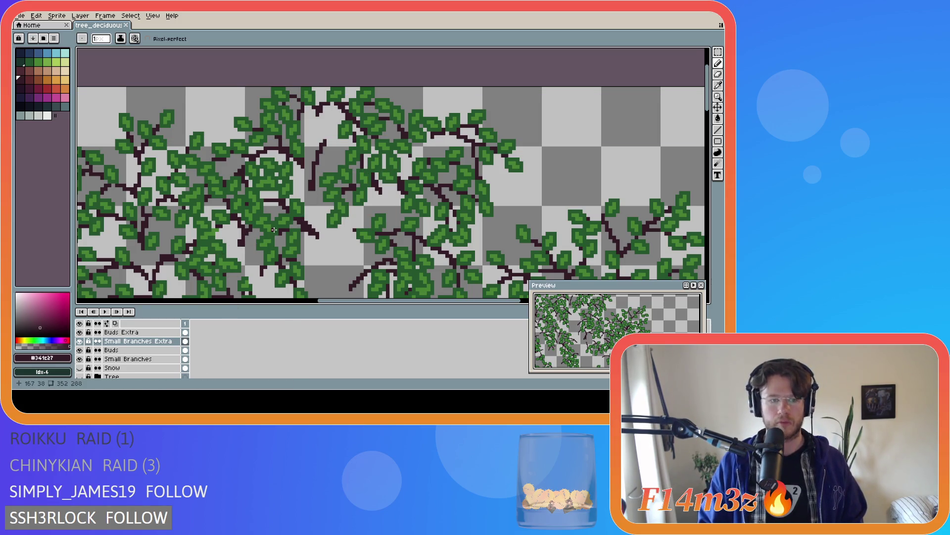
# - Show the trunk and main branches again and undo the stray pencil stroke
pyautogui.click(80, 377)
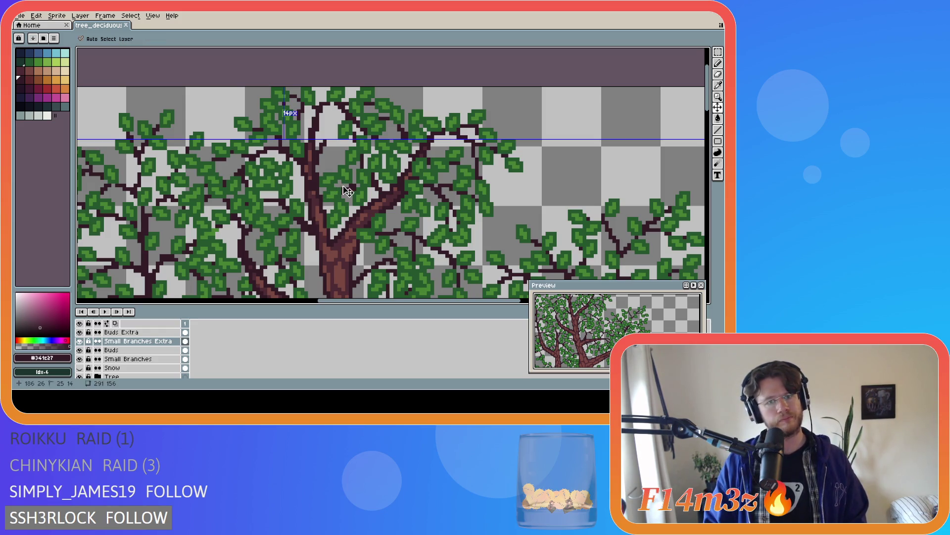
pyautogui.hotkey('ctrl', 'z')
pyautogui.hotkey('ctrl', 'z')
pyautogui.hotkey('ctrl', 'z')
pyautogui.hotkey('ctrl', 'z')
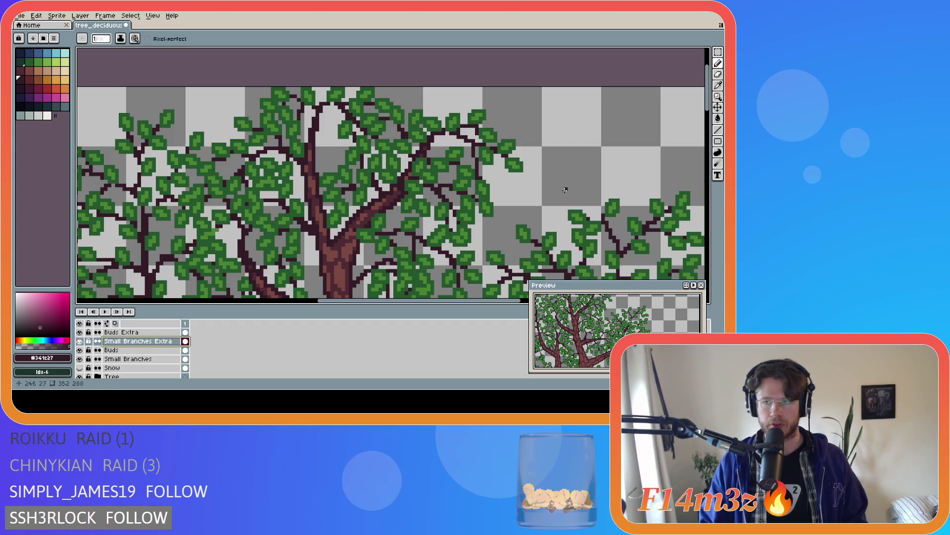
pyautogui.scroll(-3, 304, 178)
pyautogui.press('alt')
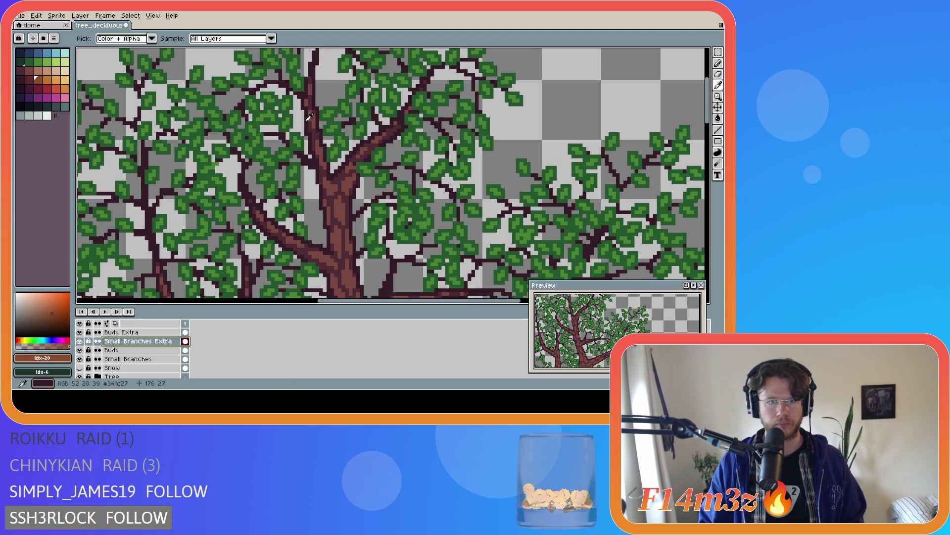
pyautogui.keyDown('alt'); pyautogui.click(210, 199); pyautogui.keyUp('alt')
pyautogui.moveTo(210, 200); pyautogui.dragTo(213, 246)
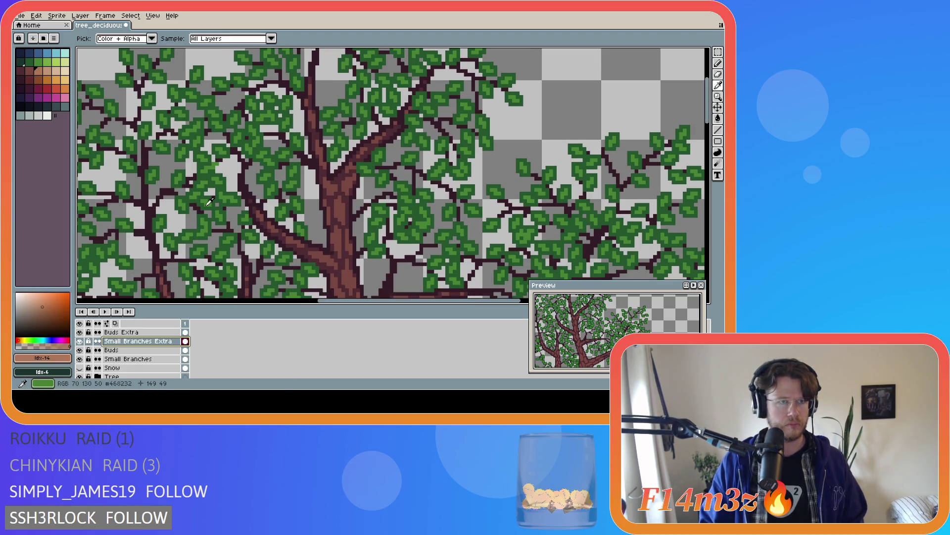
pyautogui.scroll(-2, 214, 246)
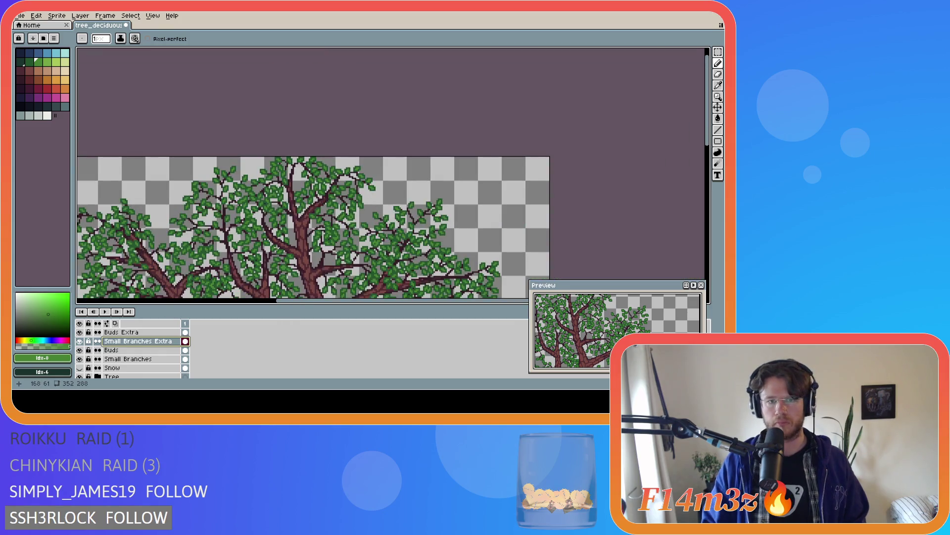
pyautogui.moveTo(330, 301); pyautogui.dragTo(290, 300)
pyautogui.moveTo(705, 139); pyautogui.dragTo(706, 204)
pyautogui.scroll(-2, 550, 199)
pyautogui.scroll(2, 550, 199)
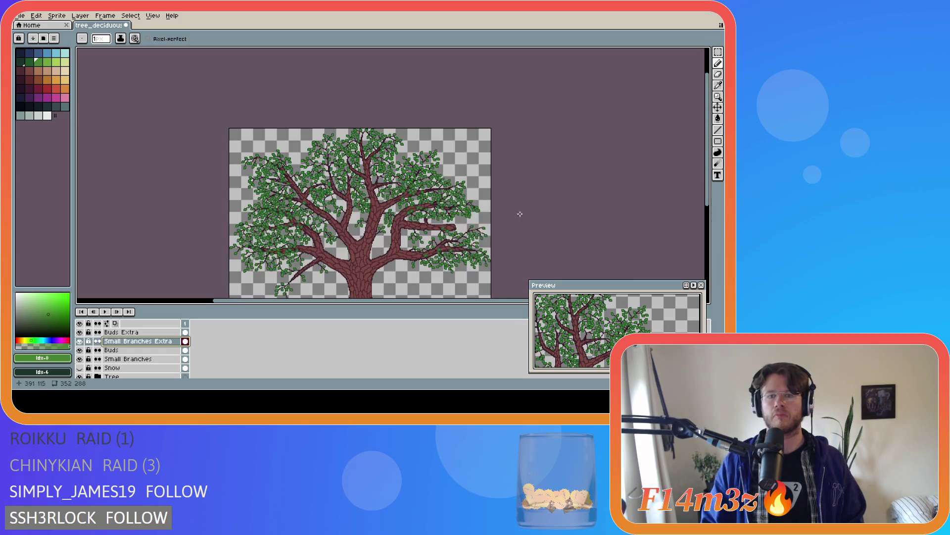
pyautogui.scroll(-2, 684, 181)
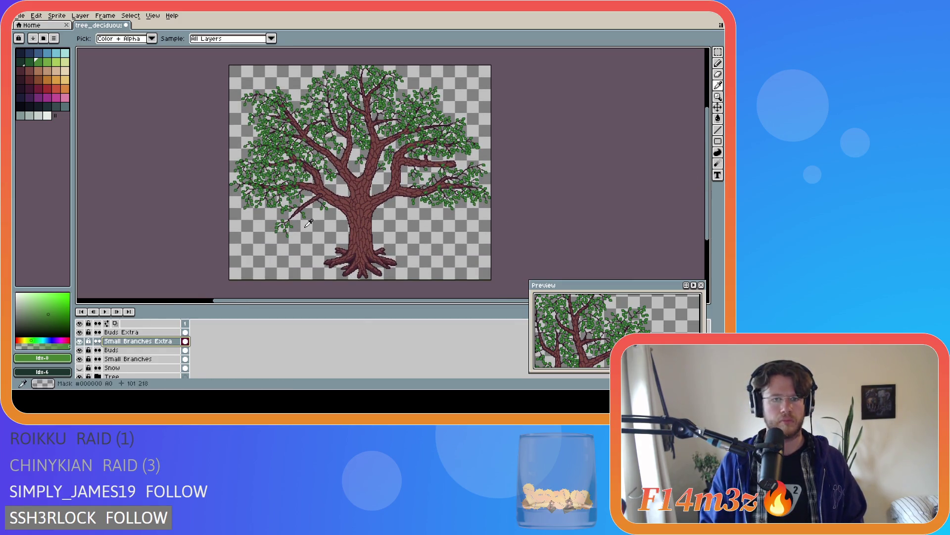
pyautogui.keyDown('alt'); pyautogui.click(355, 259); pyautogui.keyUp('alt')
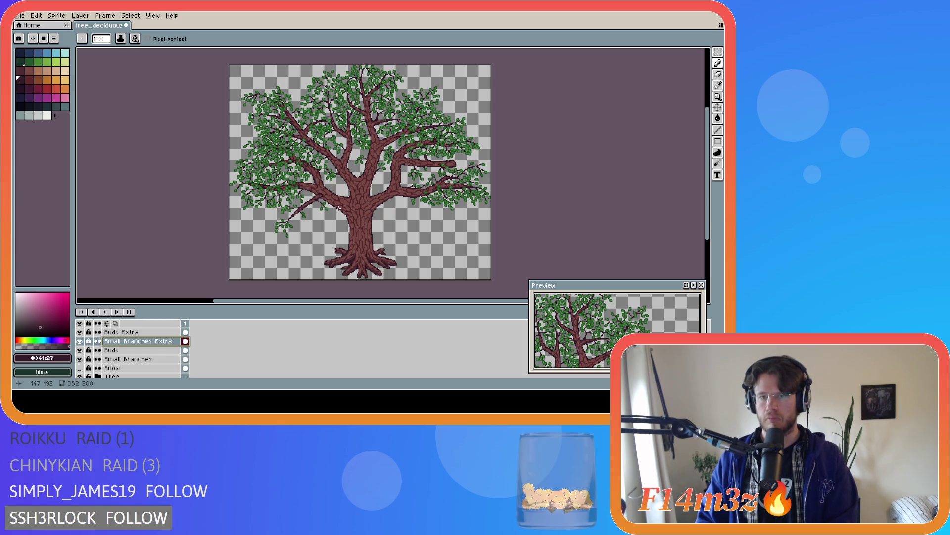
pyautogui.scroll(2, 451, 183)
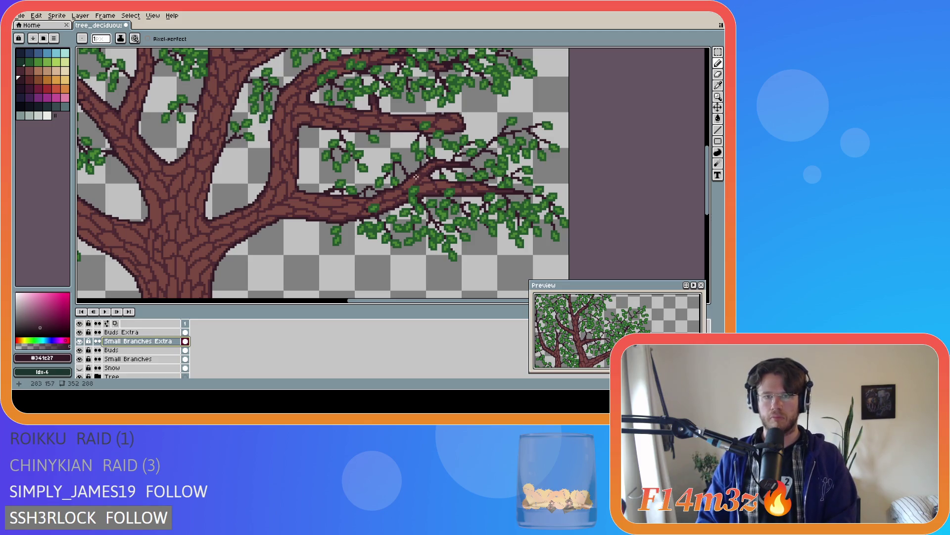
pyautogui.scroll(-2, 418, 175)
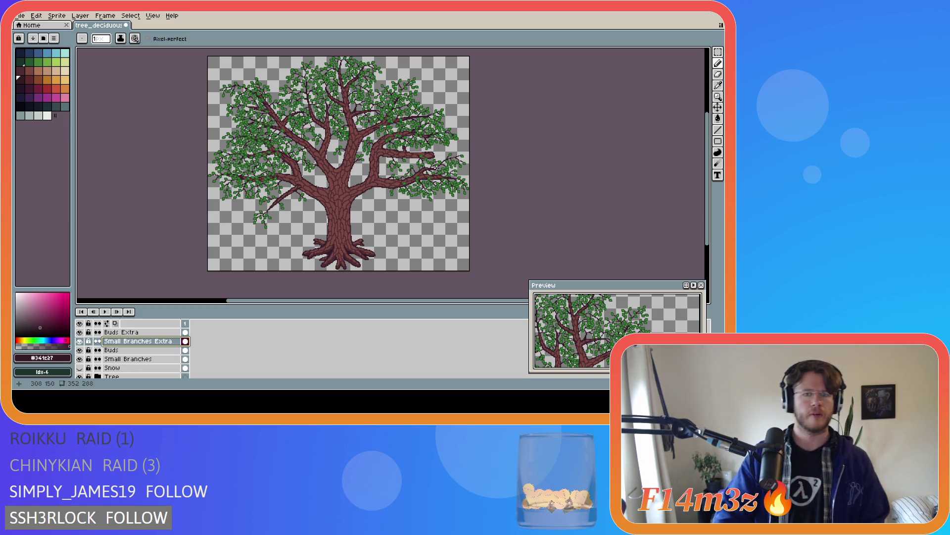
pyautogui.scroll(3, 355, 89)
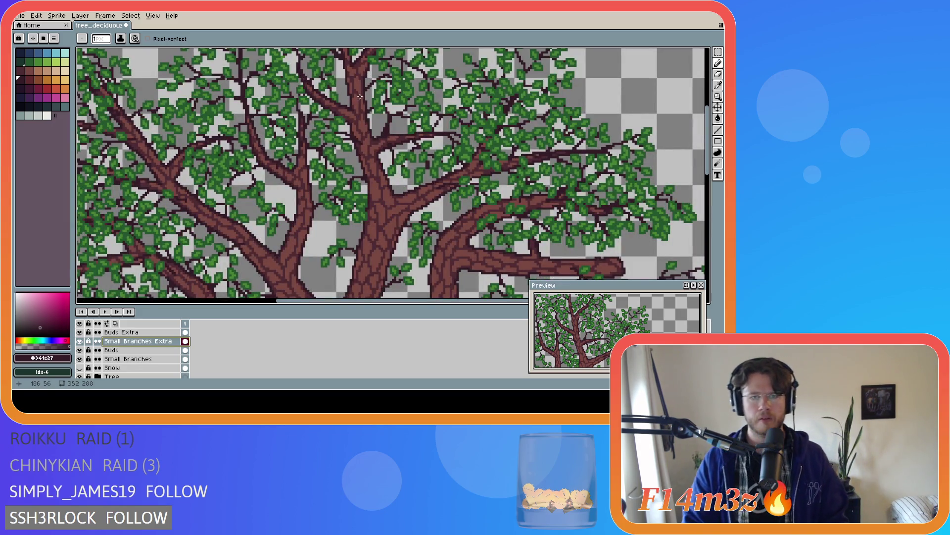
pyautogui.moveTo(711, 154); pyautogui.dragTo(711, 135)
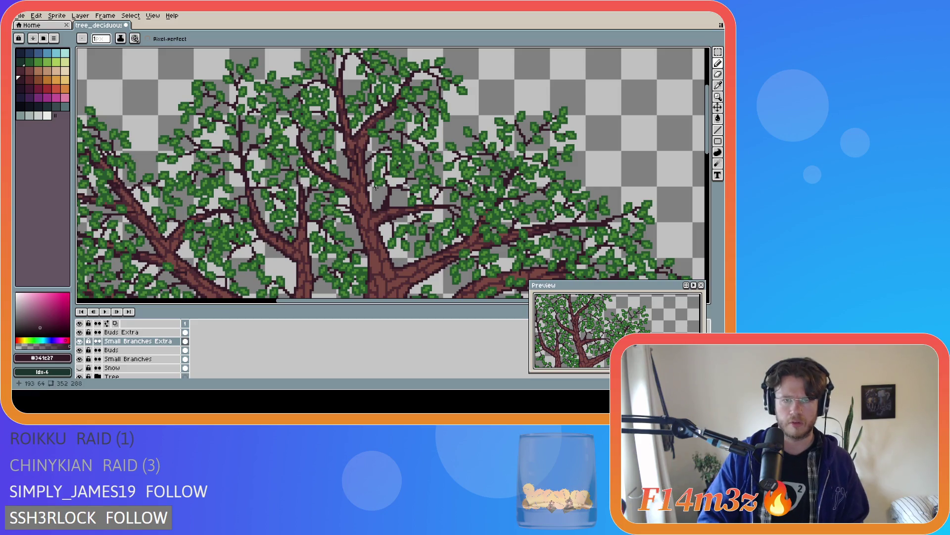
pyautogui.press('b')
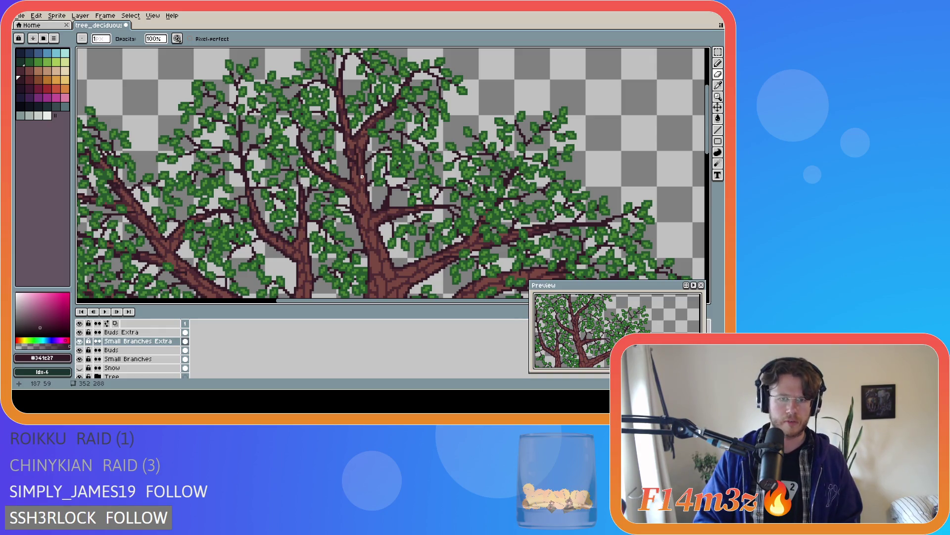
pyautogui.press('e')
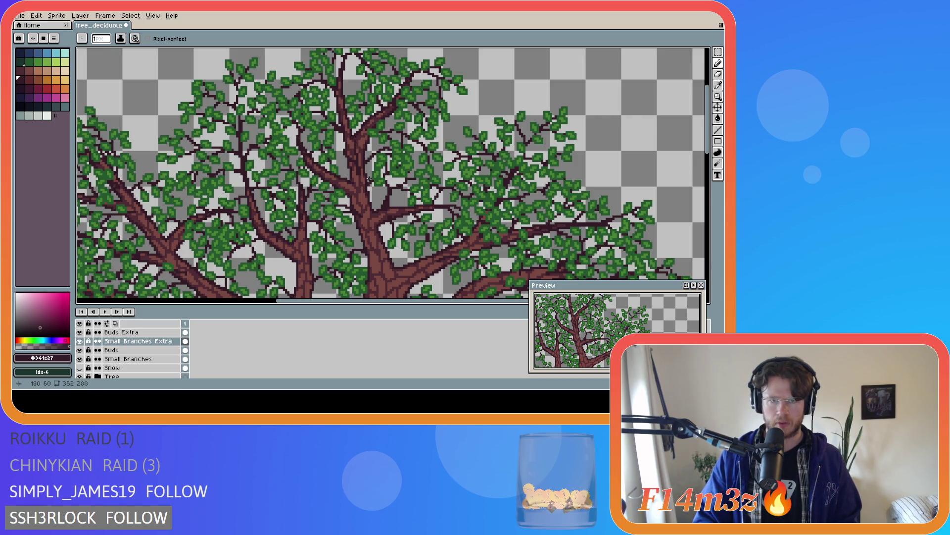
pyautogui.press('b')
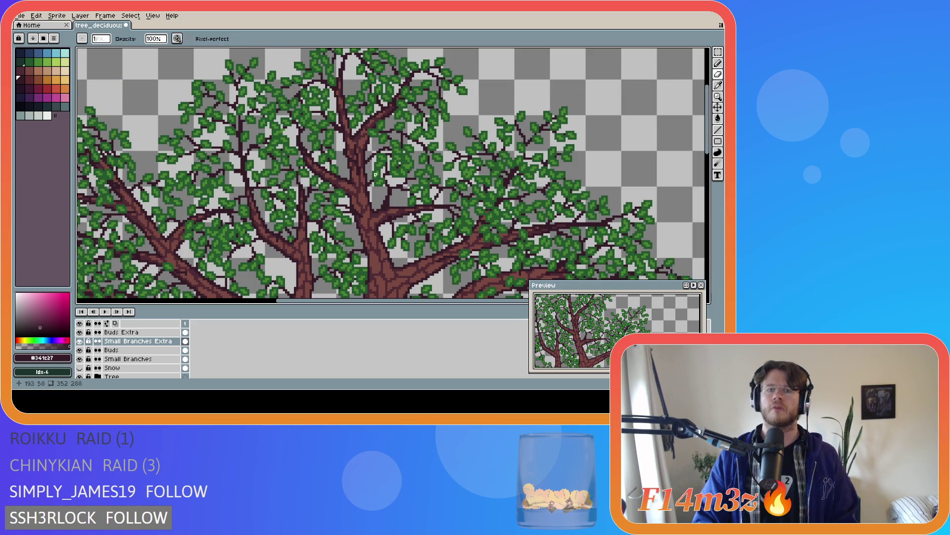
pyautogui.press('e')
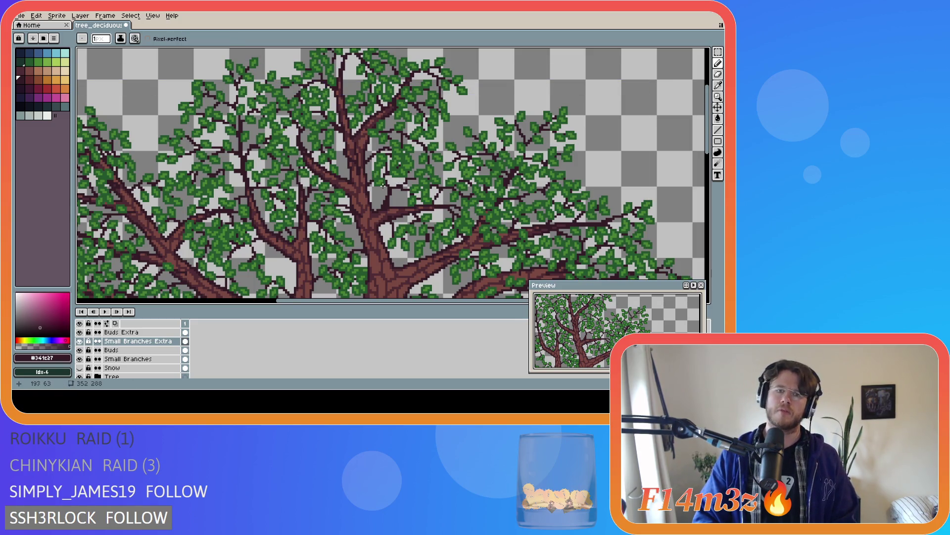
# - Compare the canopy with the trunk hidden and shown, leave it visible, and make Buds Extra the working layer
pyautogui.click(80, 377)
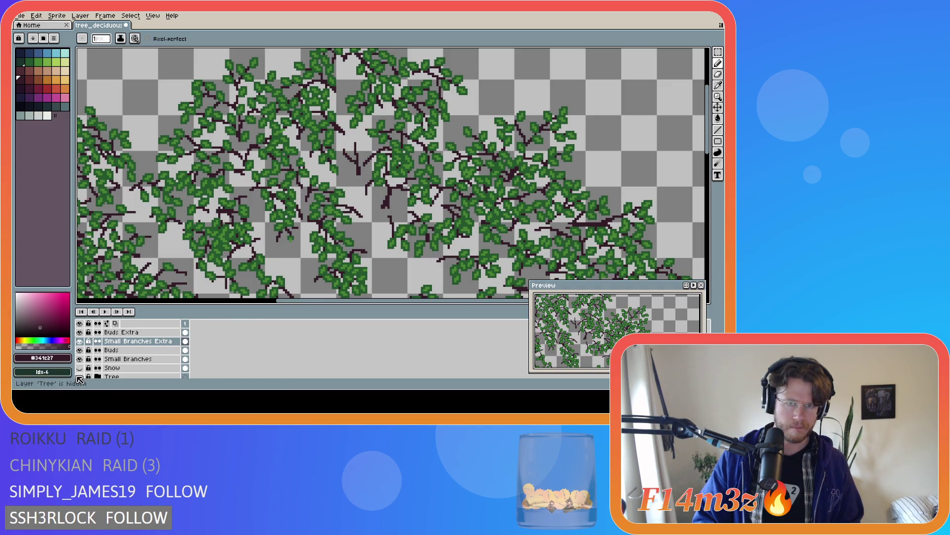
pyautogui.click(79, 376)
pyautogui.click(79, 377)
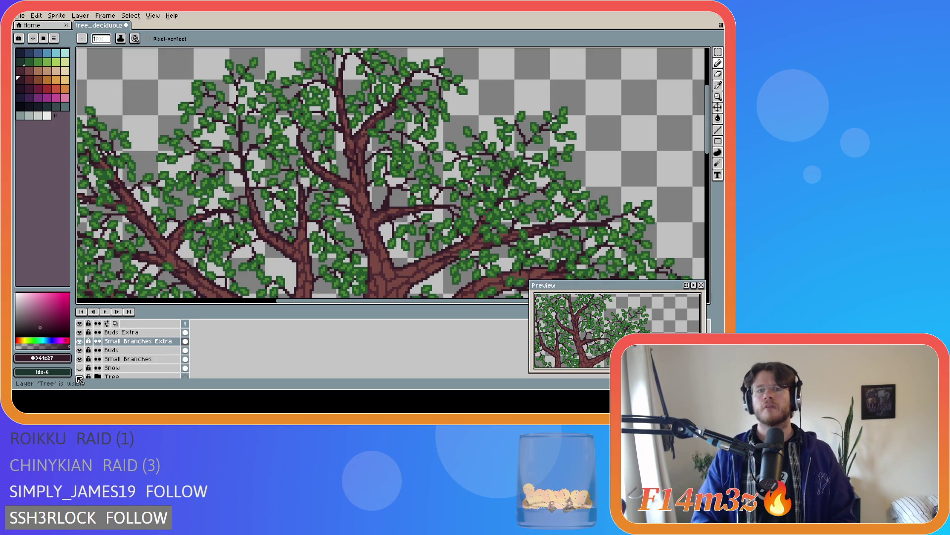
pyautogui.click(79, 377)
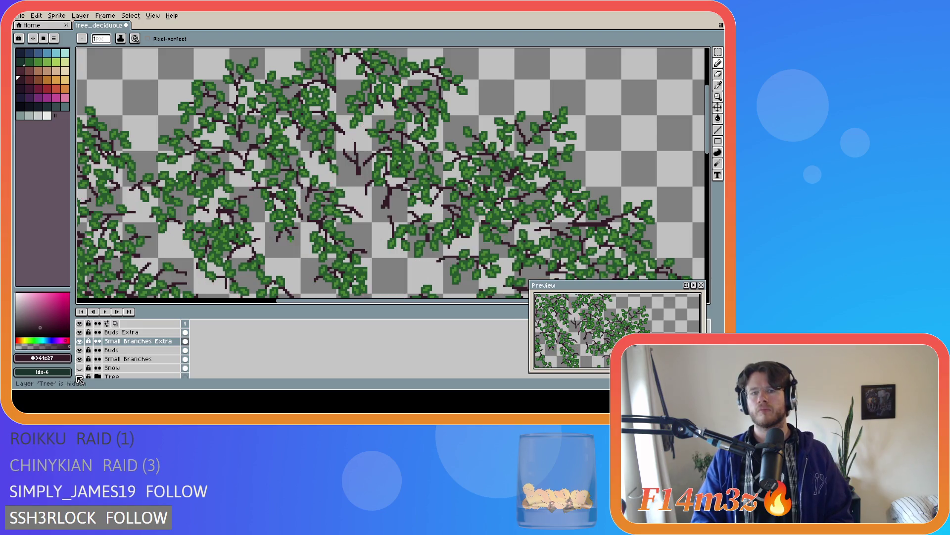
pyautogui.click(79, 377)
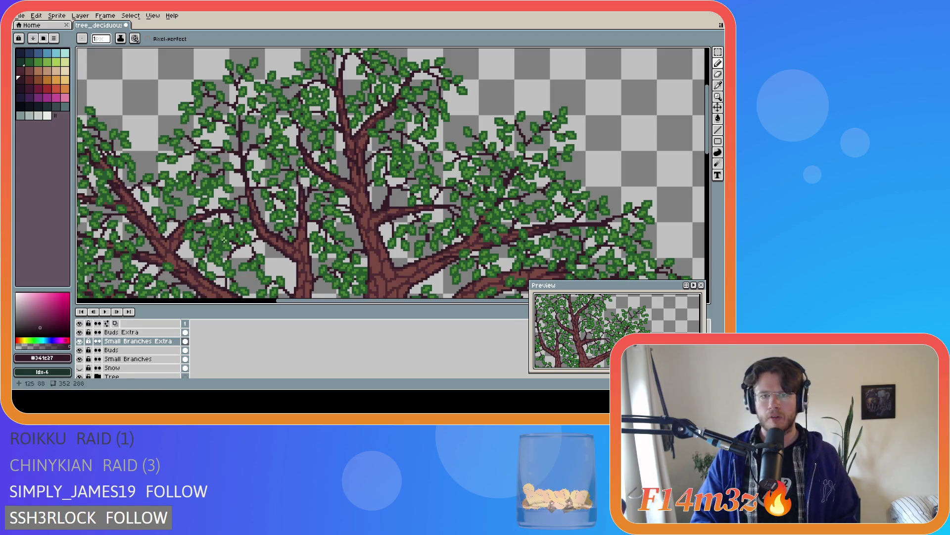
pyautogui.click(123, 332)
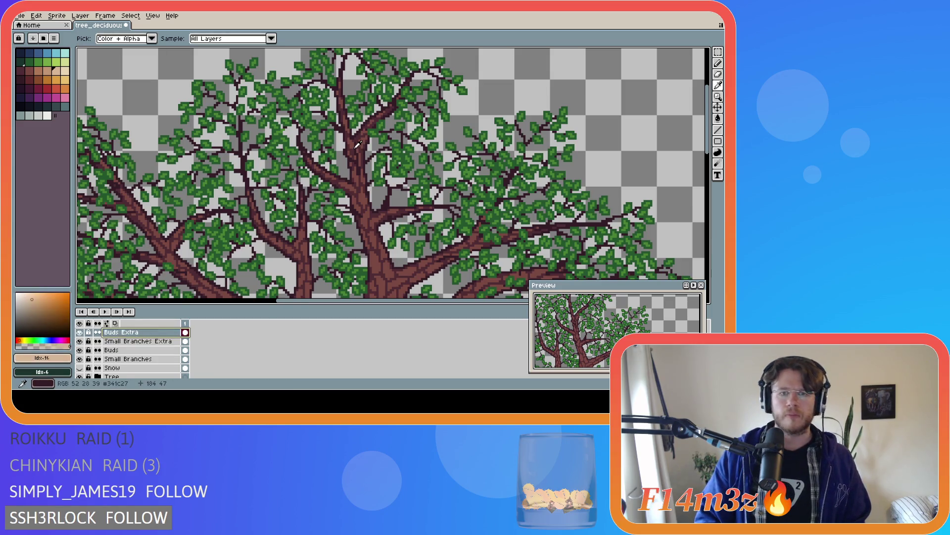
# - Sample the leaf green, try leaf pixels over the trunk edge and undo them
pyautogui.keyDown('alt'); pyautogui.click(374, 149); pyautogui.keyUp('alt')
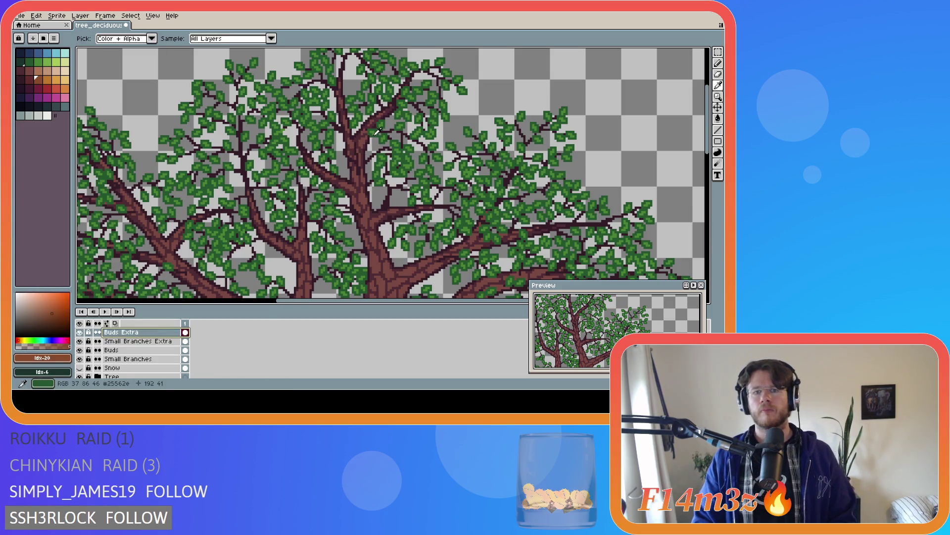
pyautogui.keyDown('alt'); pyautogui.click(340, 140); pyautogui.keyUp('alt')
pyautogui.scroll(1, 341, 140)
pyautogui.scroll(1, 340, 141)
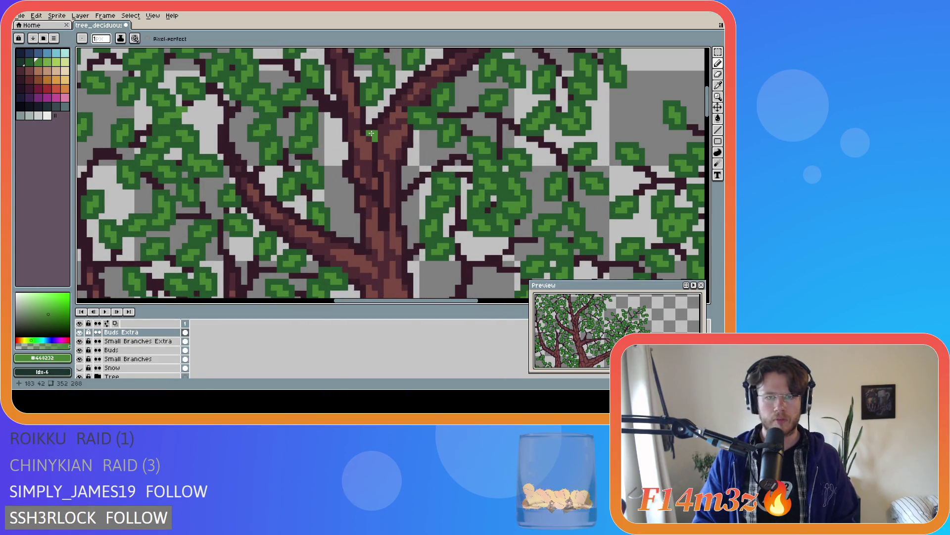
pyautogui.click(371, 134)
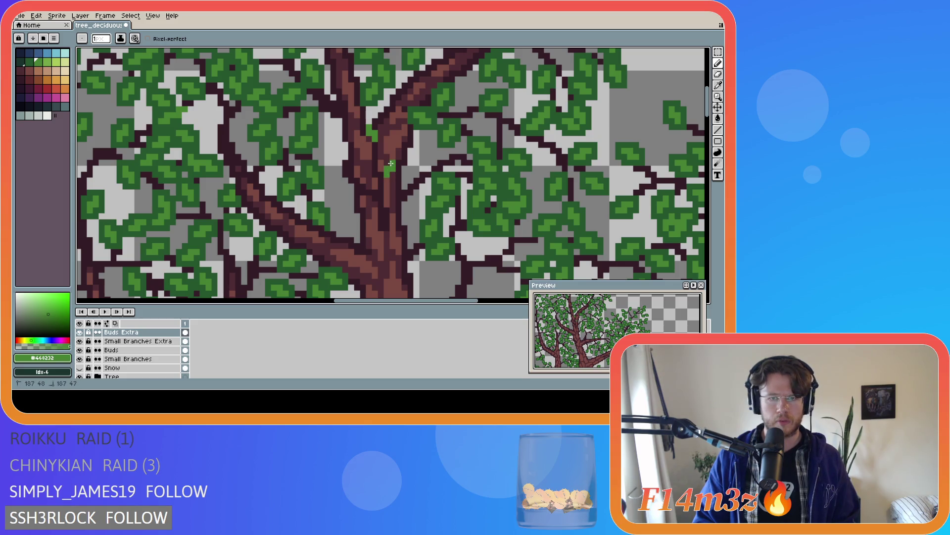
pyautogui.hotkey('ctrl', 'z')
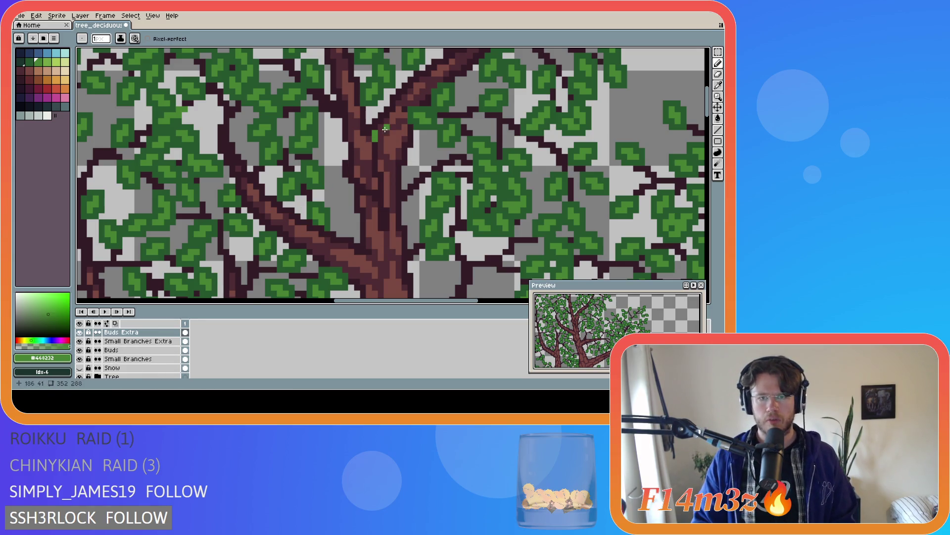
# - Dot four small green buds across the trunk in the middle of the tree
pyautogui.click(388, 168)
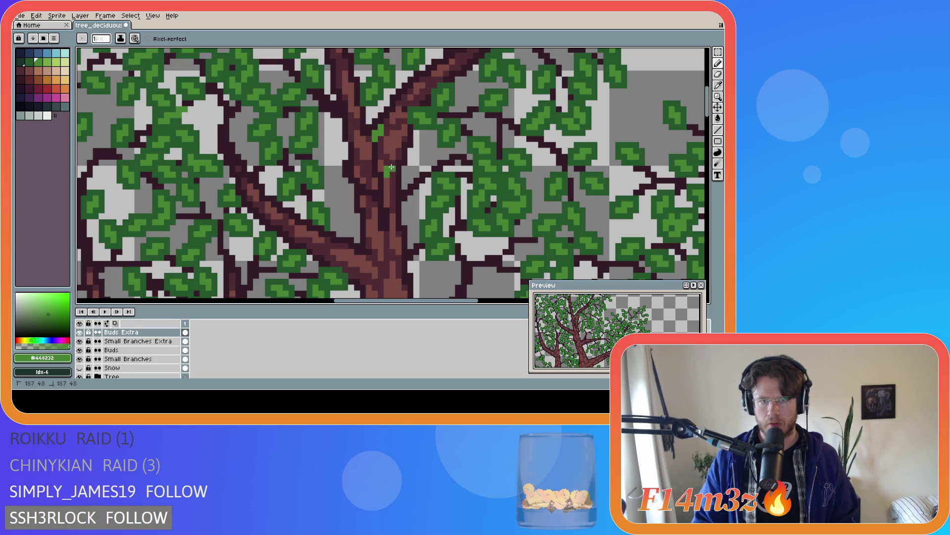
pyautogui.click(365, 157)
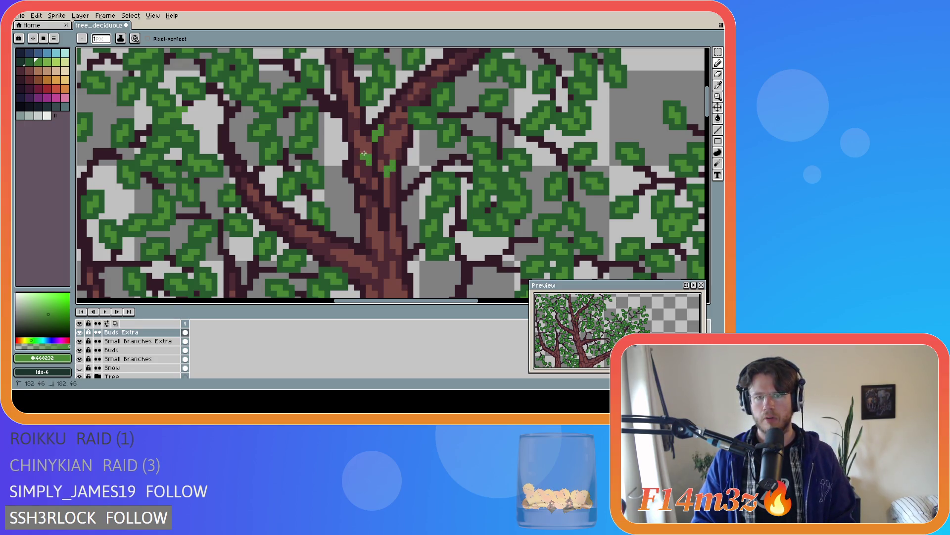
pyautogui.click(335, 155)
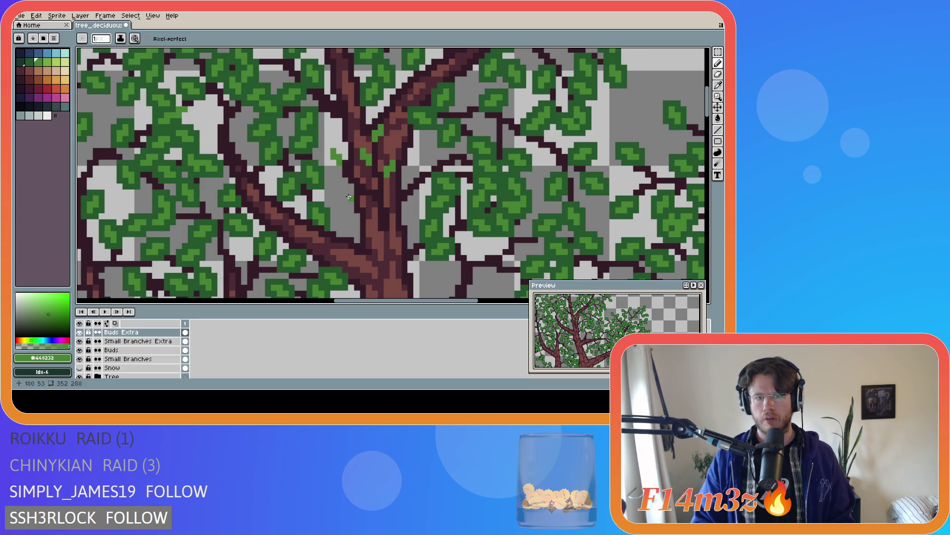
pyautogui.click(345, 188)
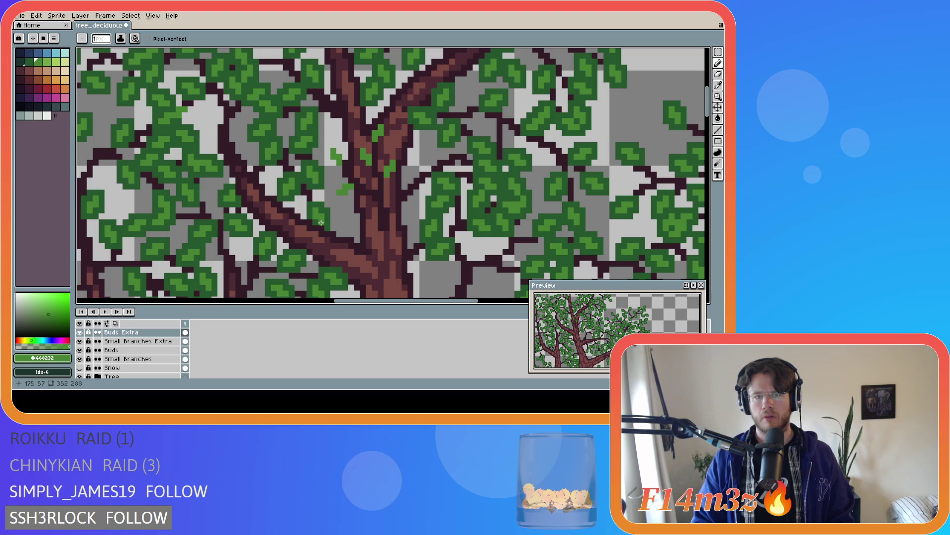
pyautogui.scroll(-1, 325, 208)
# - Sample the darker leaf green #25542e and place a dark bud pixel on the trunk
pyautogui.press('i')
pyautogui.keyDown('alt'); pyautogui.click(322, 195); pyautogui.keyUp('alt')
pyautogui.click(336, 196)
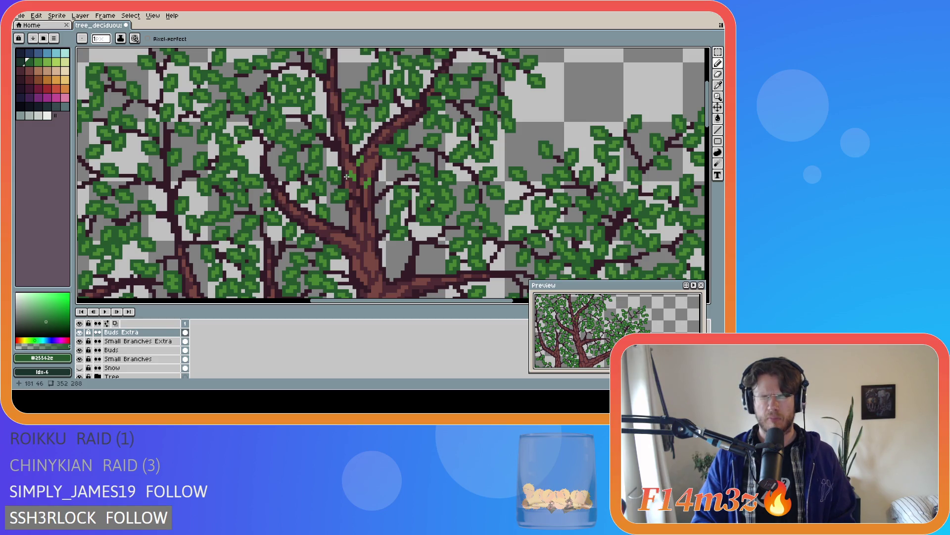
# - Draw two short dark green bud strokes on the trunk and save the tree file
pyautogui.moveTo(346, 176); pyautogui.dragTo(353, 168)
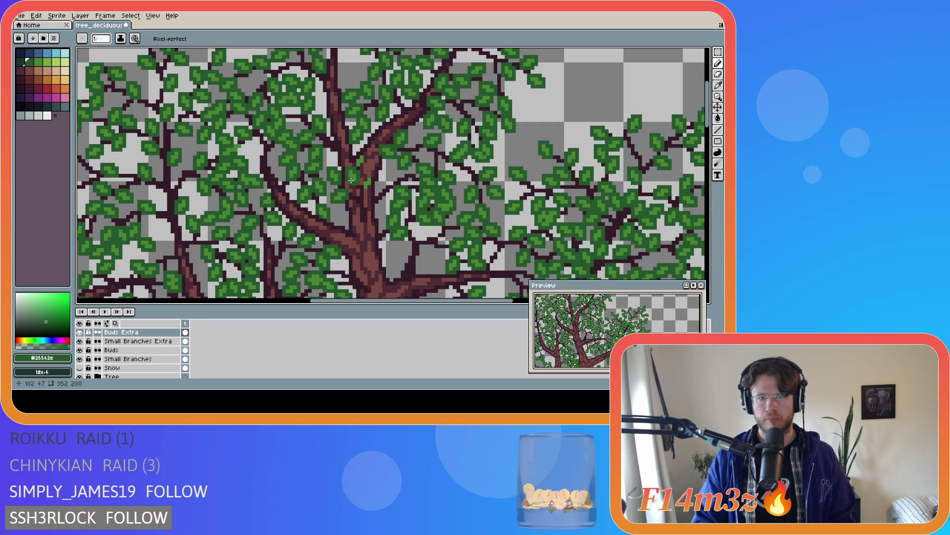
pyautogui.moveTo(368, 189); pyautogui.dragTo(361, 169)
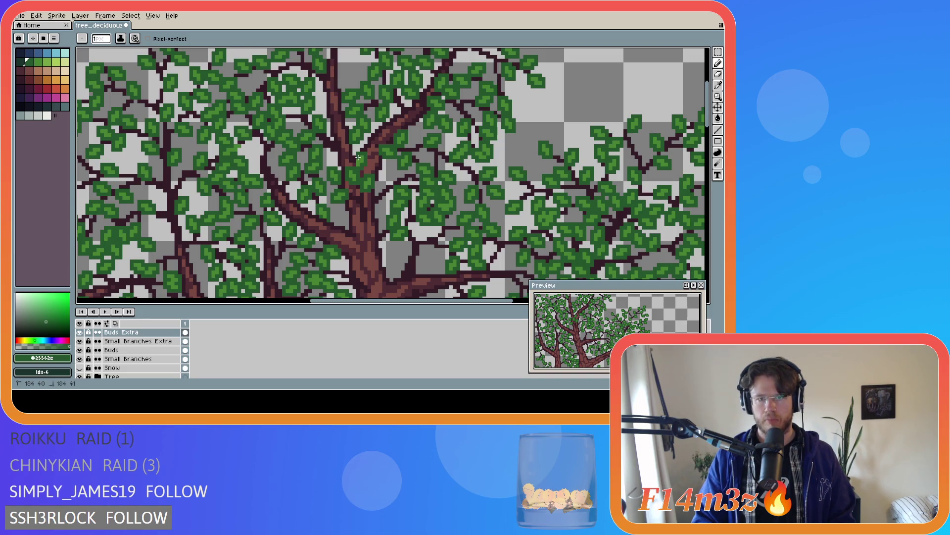
pyautogui.hotkey('ctrl', 's')
pyautogui.press('-')
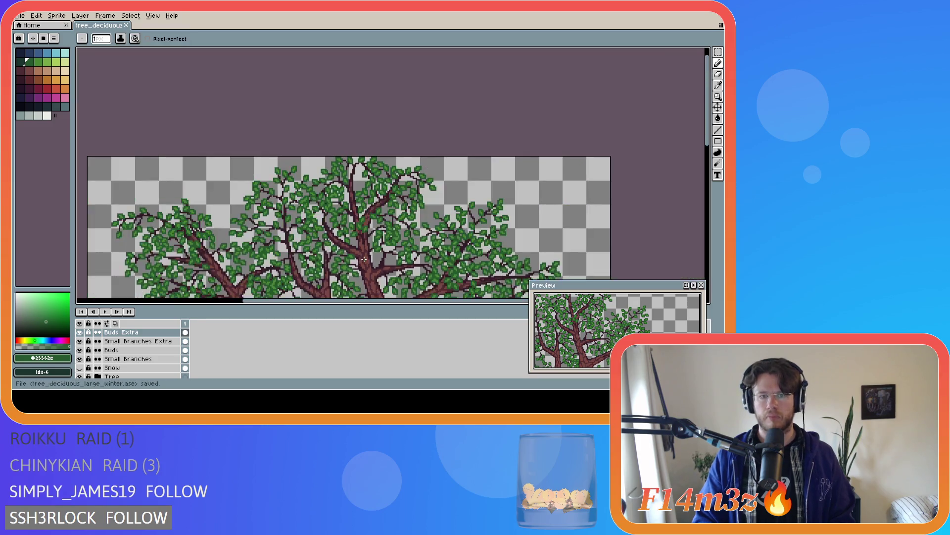
# - Zoom out and pan to bring the trunk and branches into view for sampling the dark brown
pyautogui.press('-')
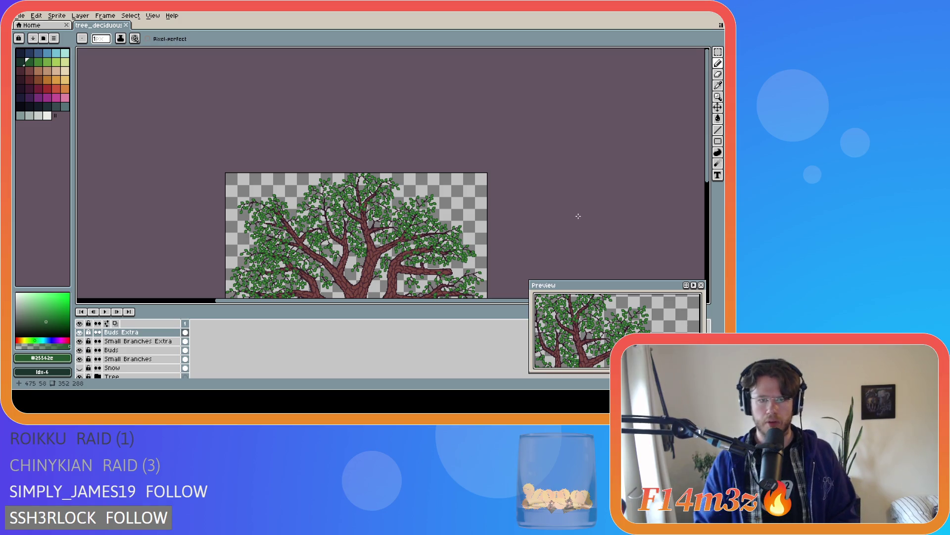
pyautogui.moveTo(709, 158); pyautogui.dragTo(534, 184)
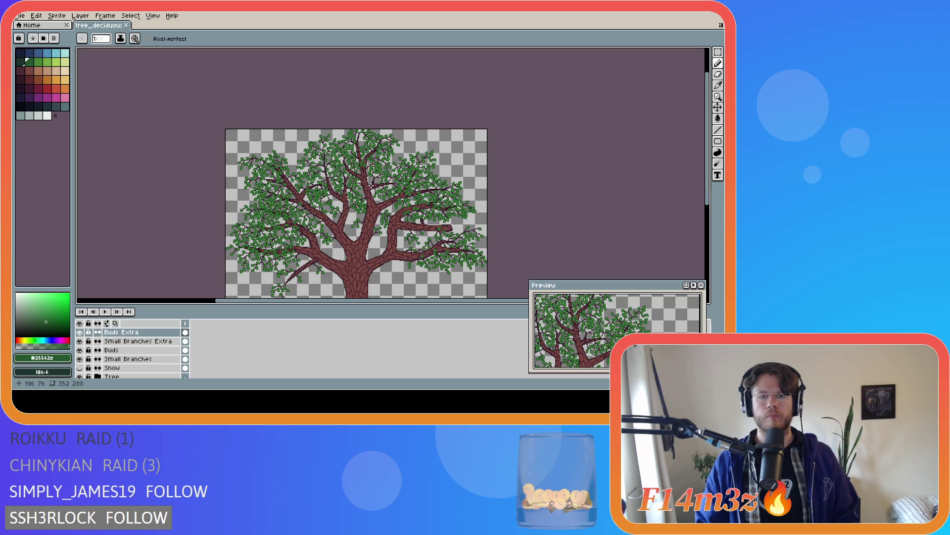
pyautogui.scroll(3, 354, 159)
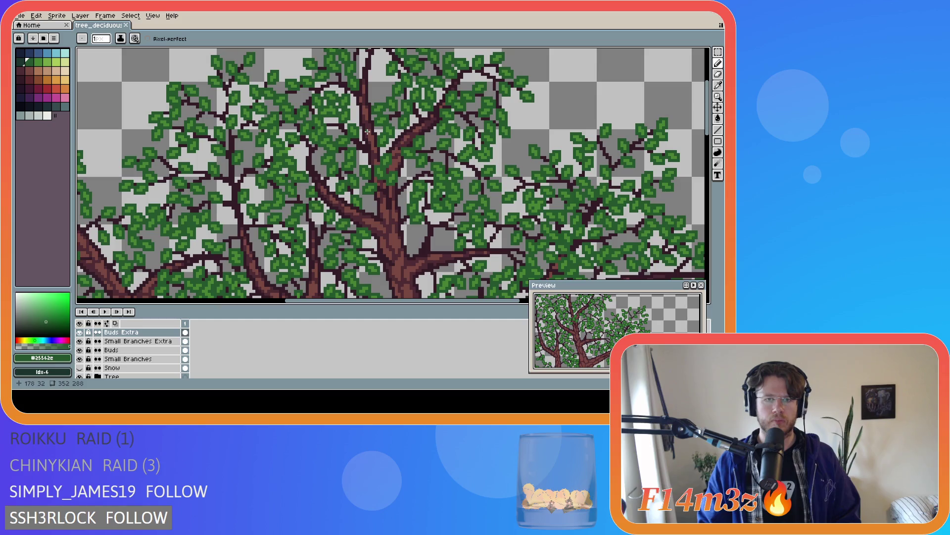
# - Sample the dark branch brown #341c27, make Small Branches Extra the working layer, clear the selection and save
pyautogui.keyDown('alt'); pyautogui.click(388, 192); pyautogui.keyUp('alt')
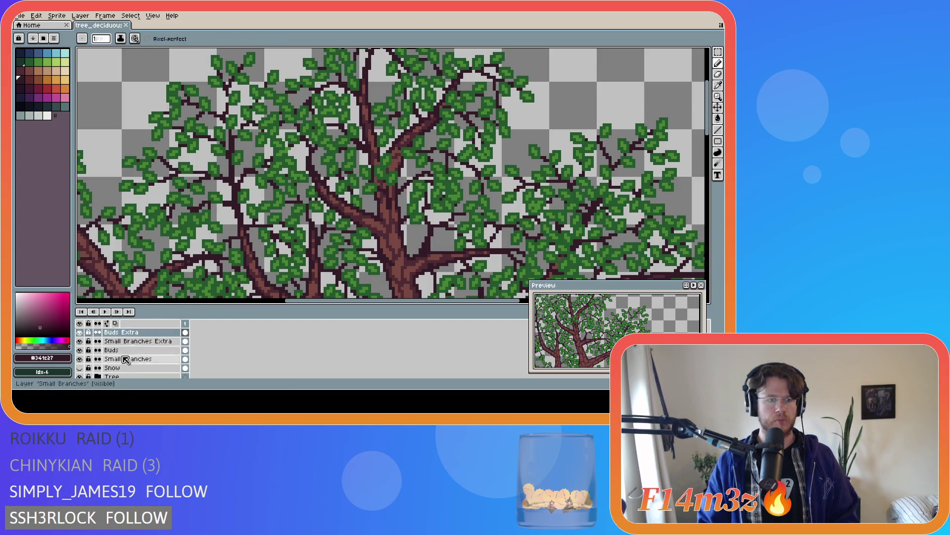
pyautogui.click(135, 341)
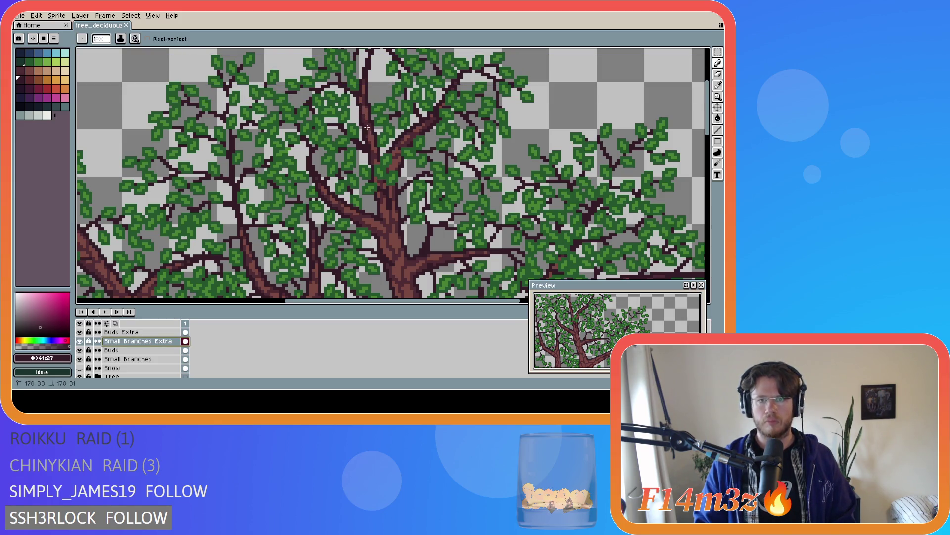
pyautogui.hotkey('ctrl', 's')
pyautogui.hotkey('ctrl', 'a')
pyautogui.hotkey('ctrl', 's')
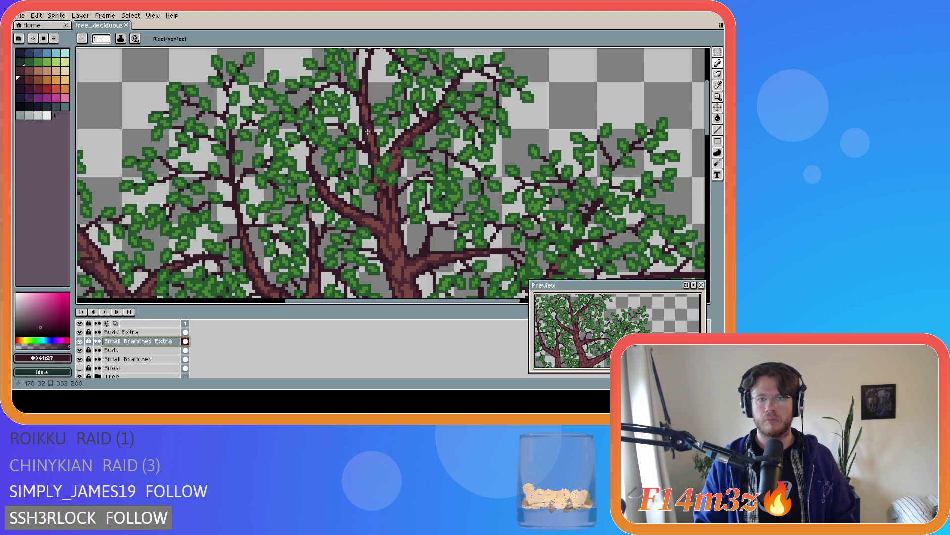
pyautogui.moveTo(363, 113); pyautogui.dragTo(364, 115)
pyautogui.hotkey('ctrl', 'd')
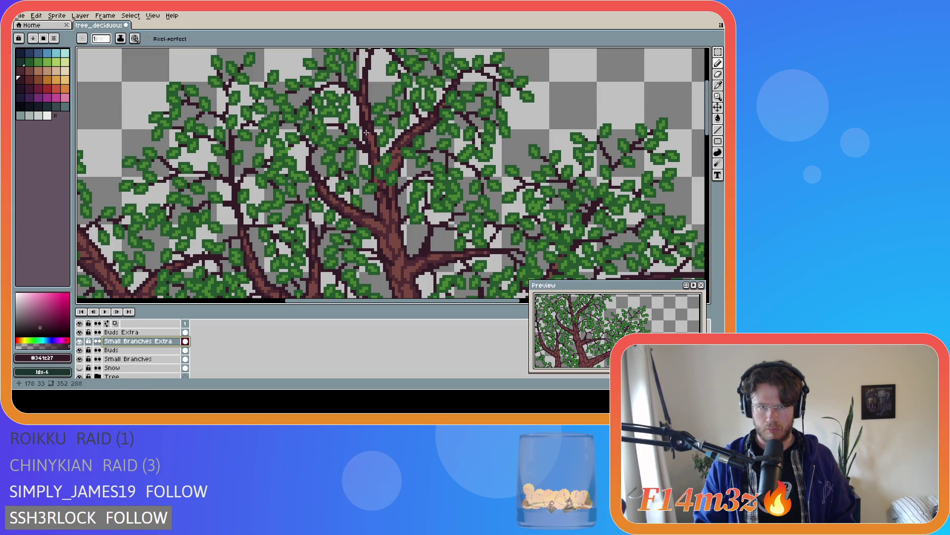
pyautogui.hotkey('ctrl', 's')
# - Touch up the twigs near the tree top with short dark strokes, undoing the last one
pyautogui.click(367, 131)
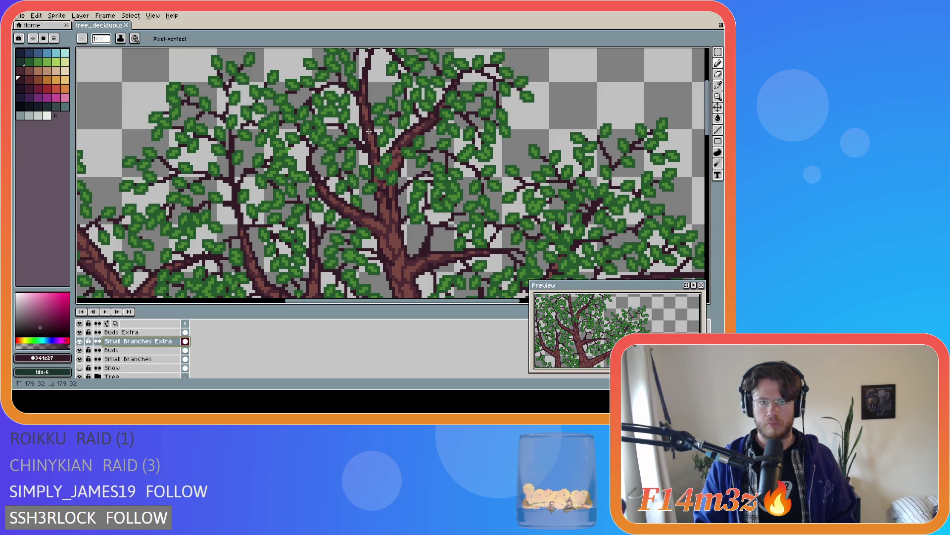
pyautogui.click(368, 131)
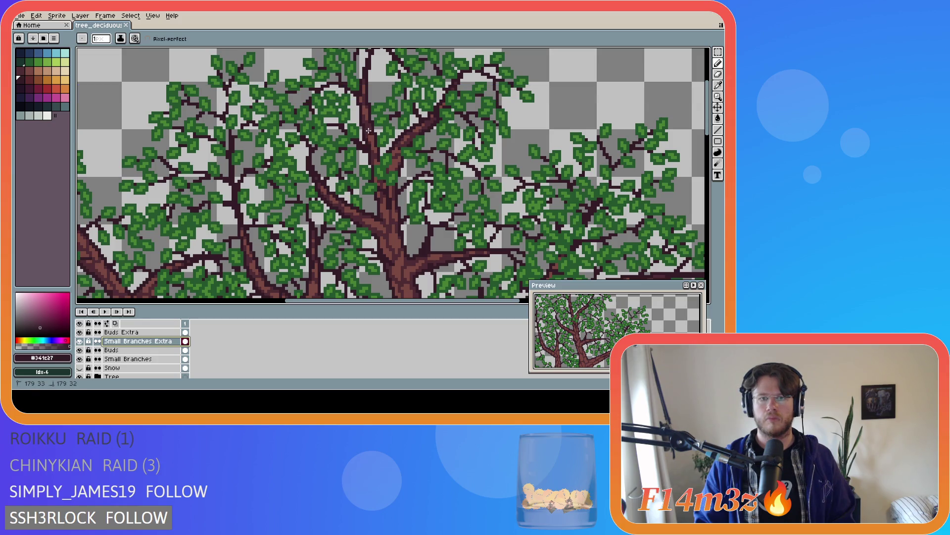
pyautogui.moveTo(359, 105); pyautogui.dragTo(367, 128)
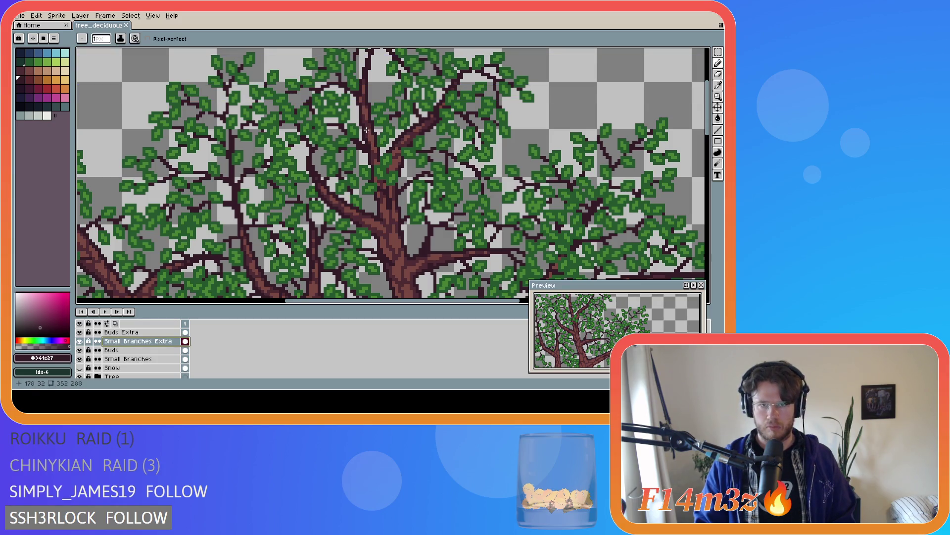
pyautogui.hotkey('ctrl', 'z')
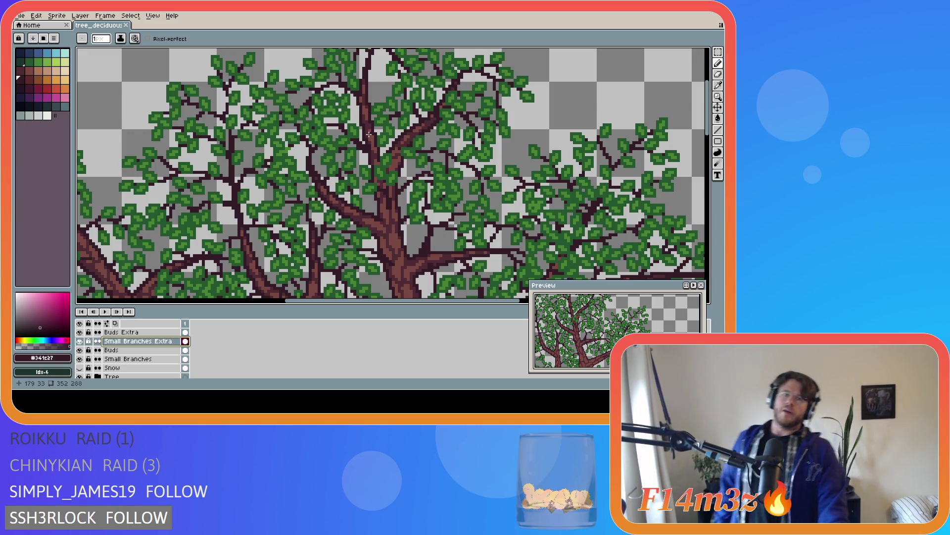
pyautogui.scroll(-2, 368, 133)
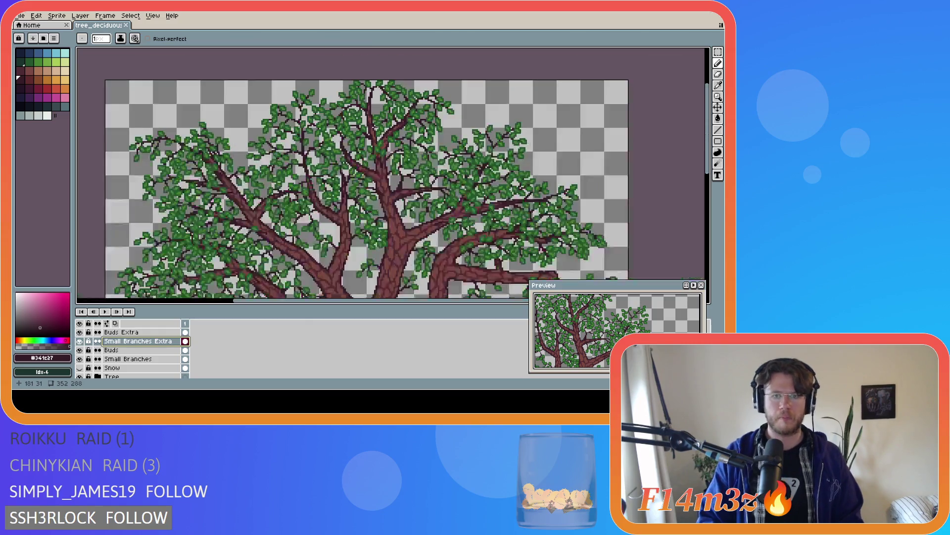
pyautogui.scroll(-1, 393, 139)
pyautogui.scroll(2, 383, 161)
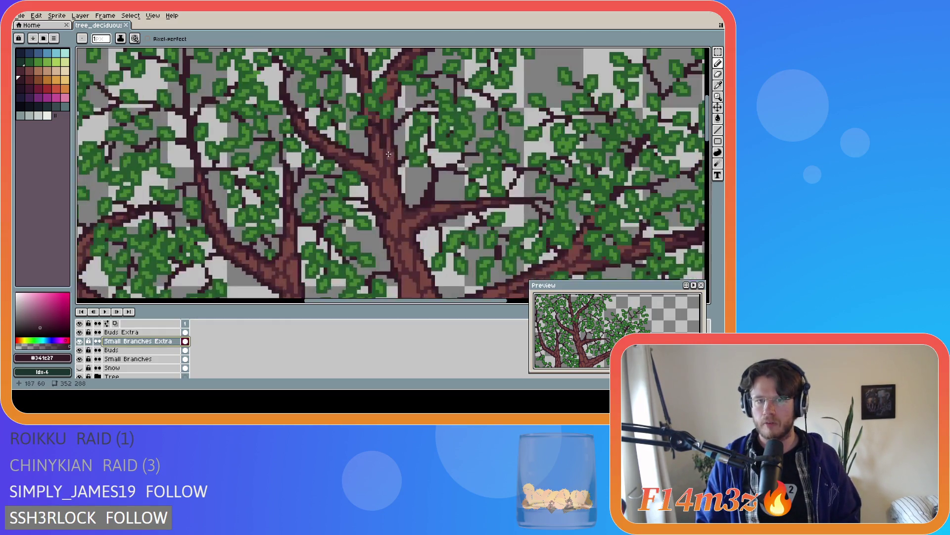
pyautogui.scroll(1, 384, 161)
pyautogui.press('b')
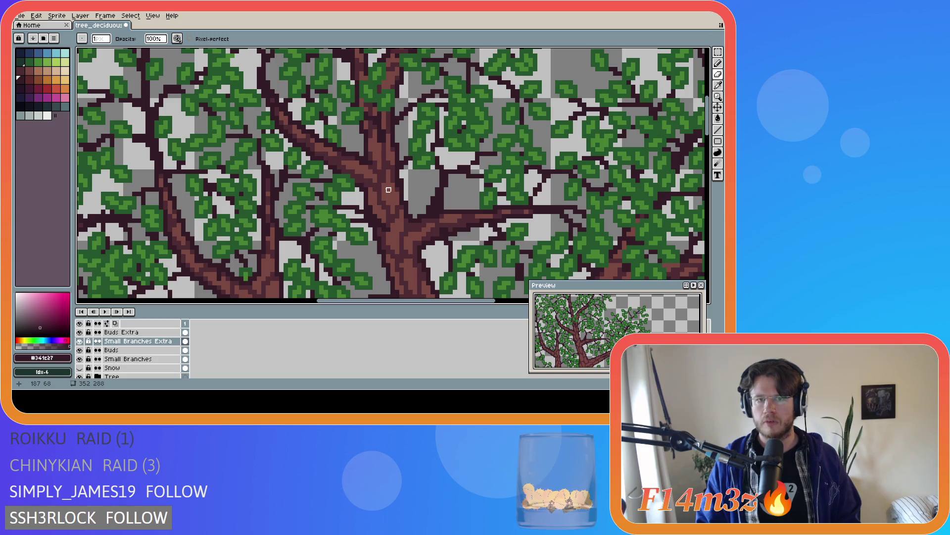
pyautogui.scroll(-2, 387, 172)
pyautogui.scroll(-1, 401, 182)
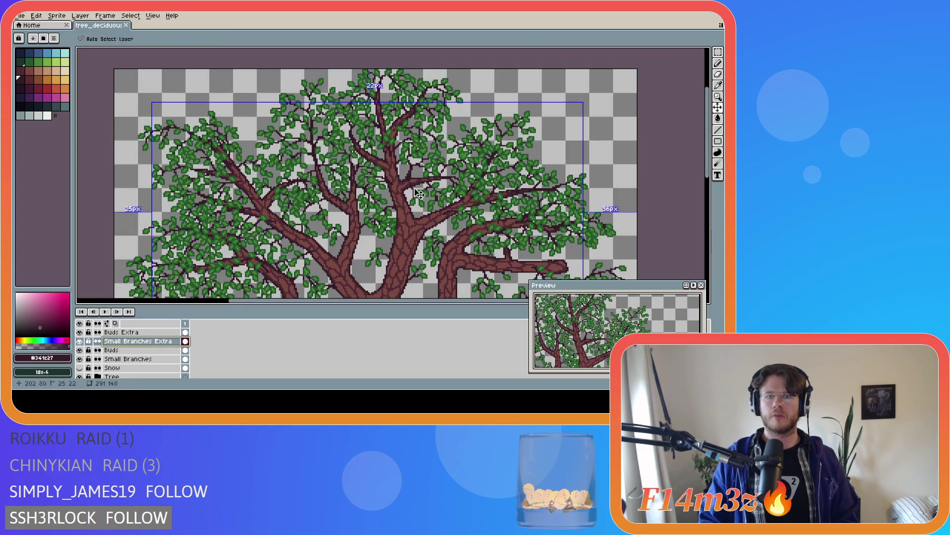
pyautogui.scroll(-2, 414, 184)
pyautogui.hotkey('ctrl', 's')
pyautogui.scroll(3, 413, 179)
pyautogui.scroll(1, 412, 175)
pyautogui.scroll(-2, 411, 170)
pyautogui.scroll(-1, 477, 146)
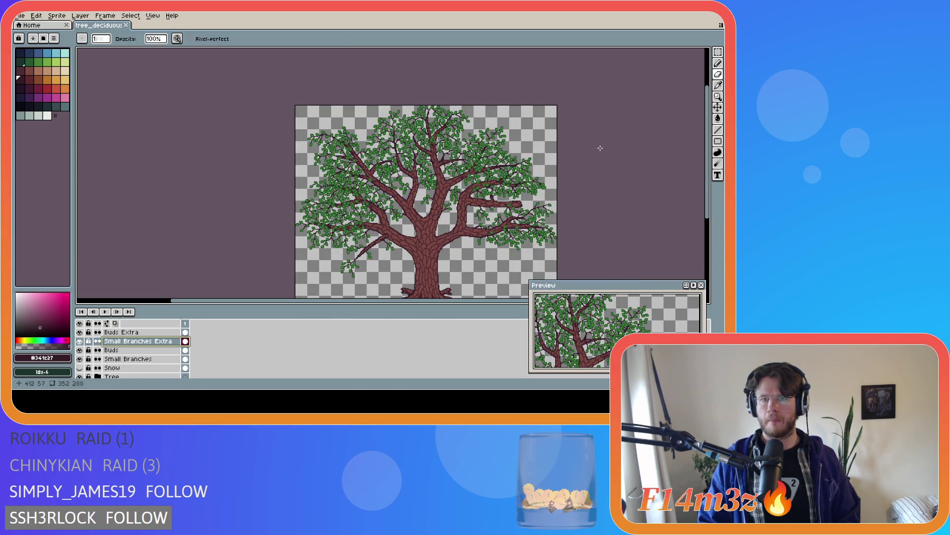
pyautogui.scroll(3, 439, 115)
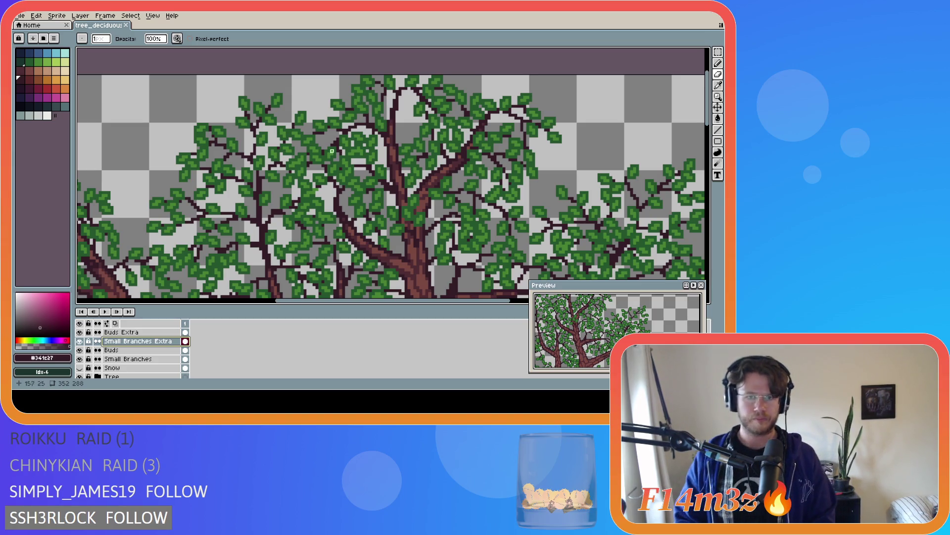
pyautogui.press('i')
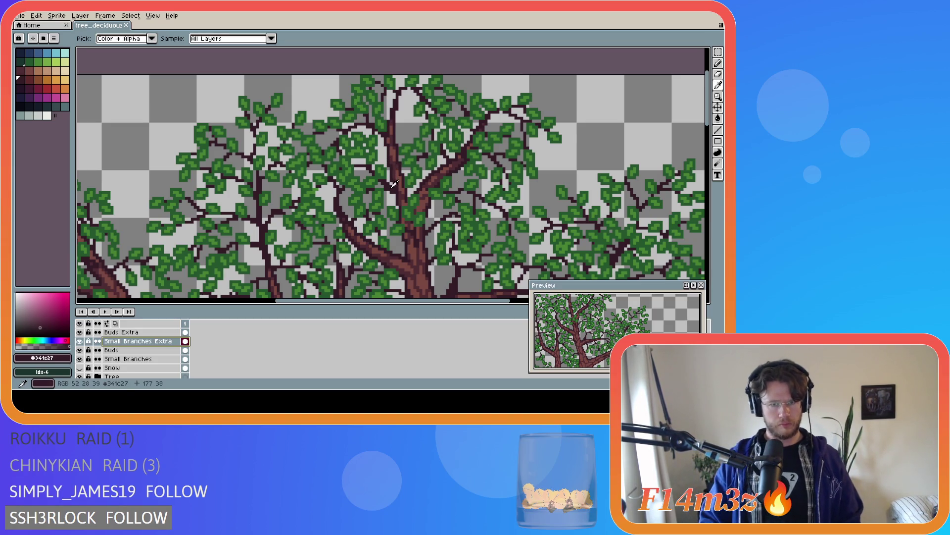
pyautogui.press('b')
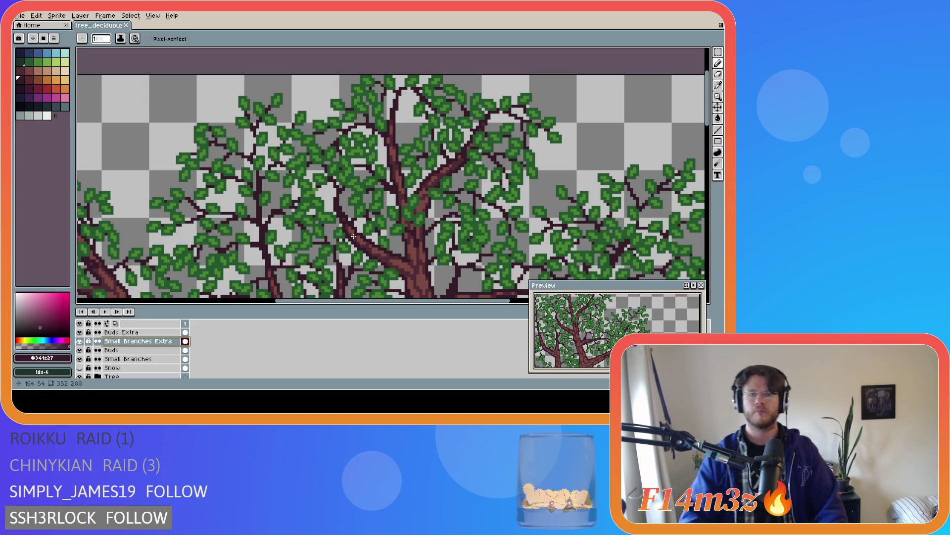
pyautogui.scroll(-3, 355, 206)
pyautogui.moveTo(699, 160); pyautogui.dragTo(697, 214)
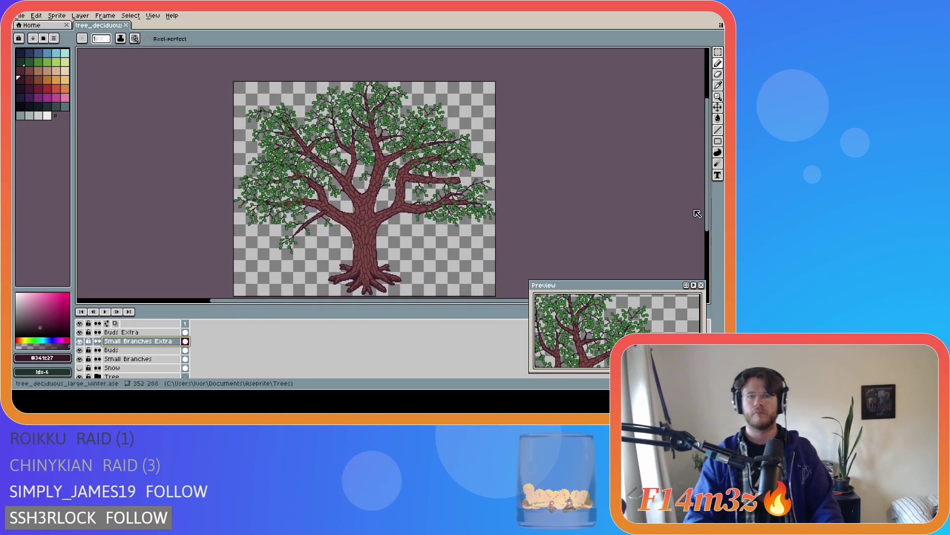
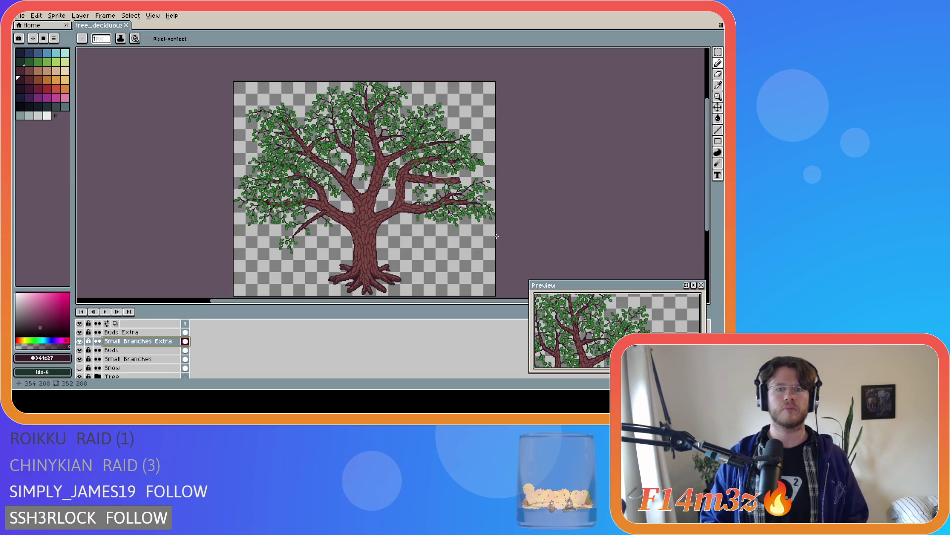
pyautogui.scroll(2, 133, 349)
# - Turn off the Branches Front and Bark Front layers' visibility to preview the tree without them
pyautogui.click(79, 341)
pyautogui.click(79, 332)
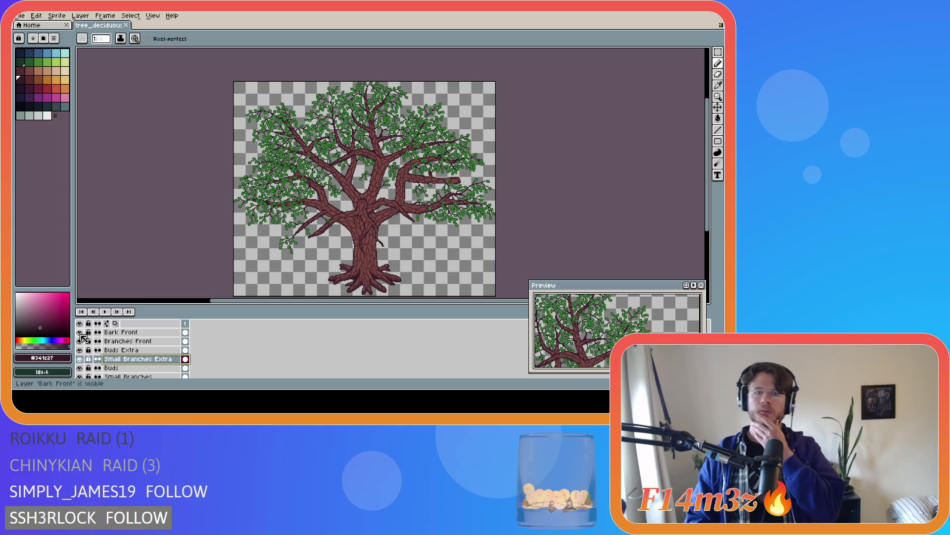
pyautogui.click(80, 332)
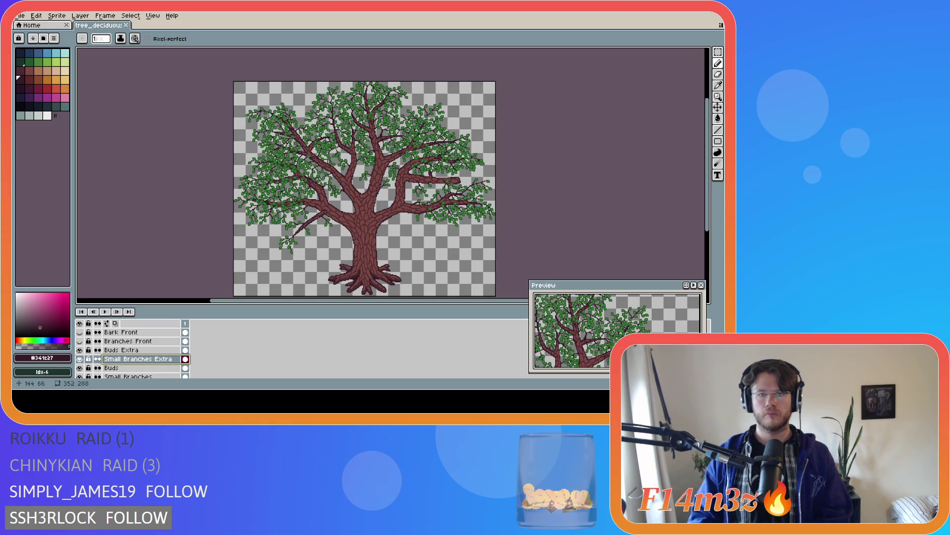
pyautogui.scroll(4, 369, 126)
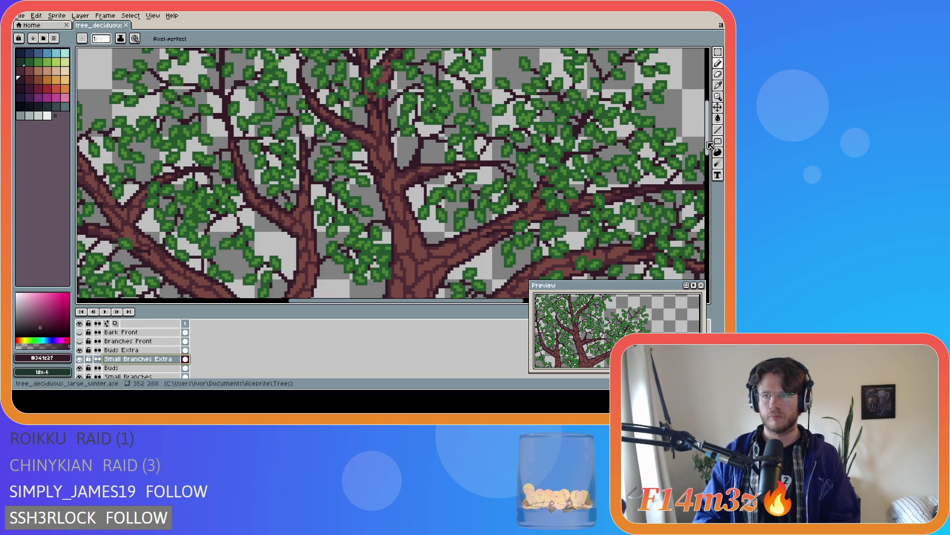
pyautogui.scroll(-2, 390, 163)
pyautogui.scroll(-1, 391, 163)
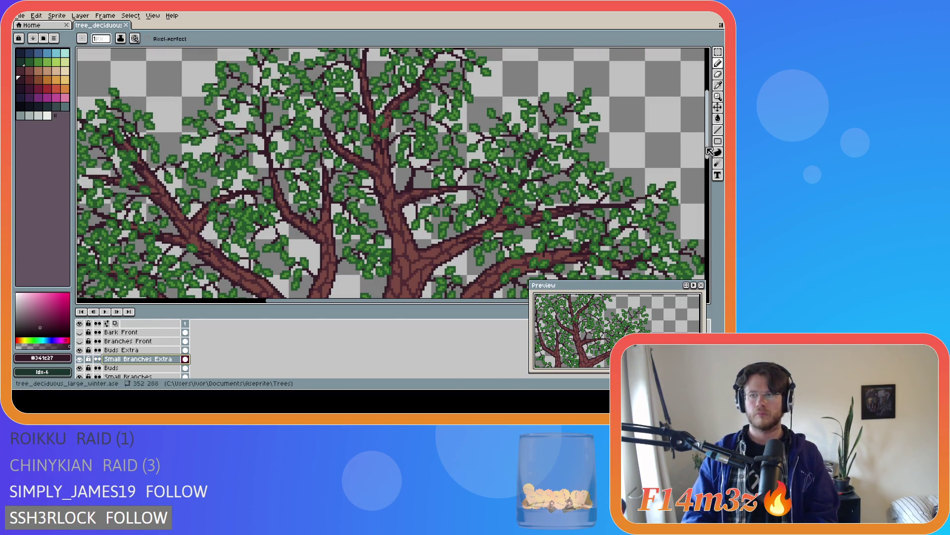
pyautogui.scroll(2, 592, 173)
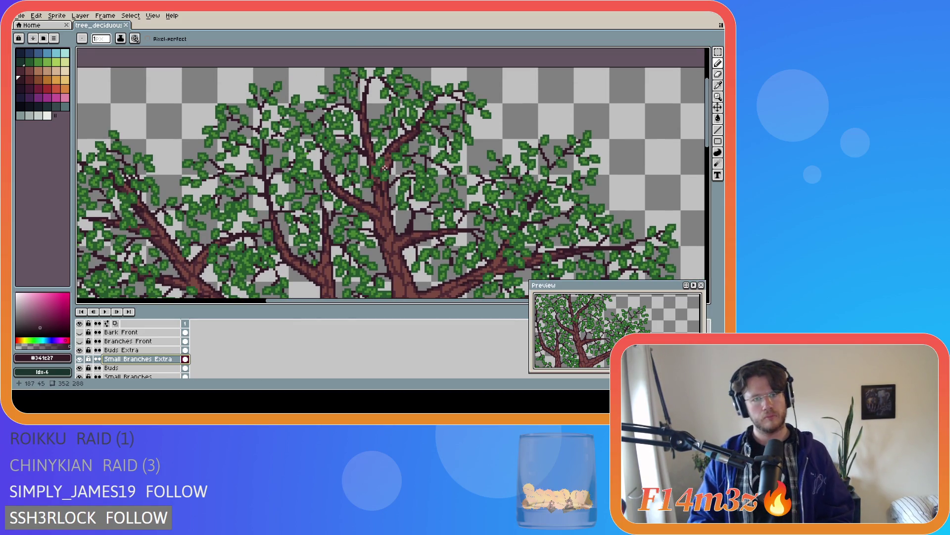
pyautogui.scroll(2, 308, 152)
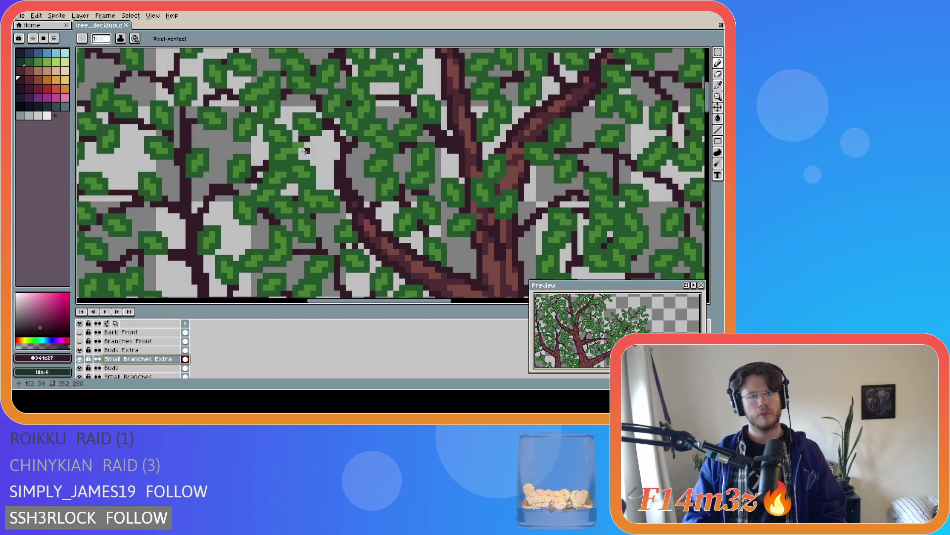
pyautogui.scroll(1, 304, 152)
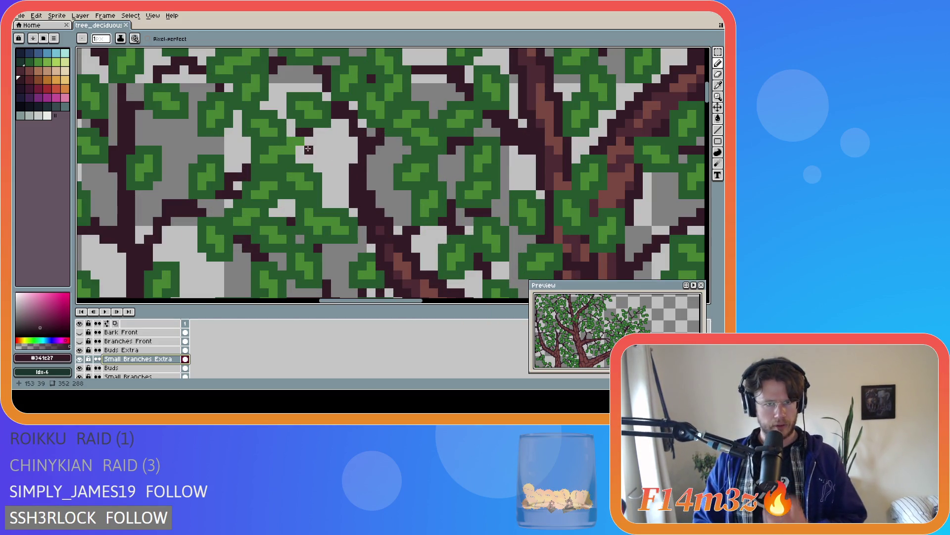
pyautogui.scroll(-1, 84, 363)
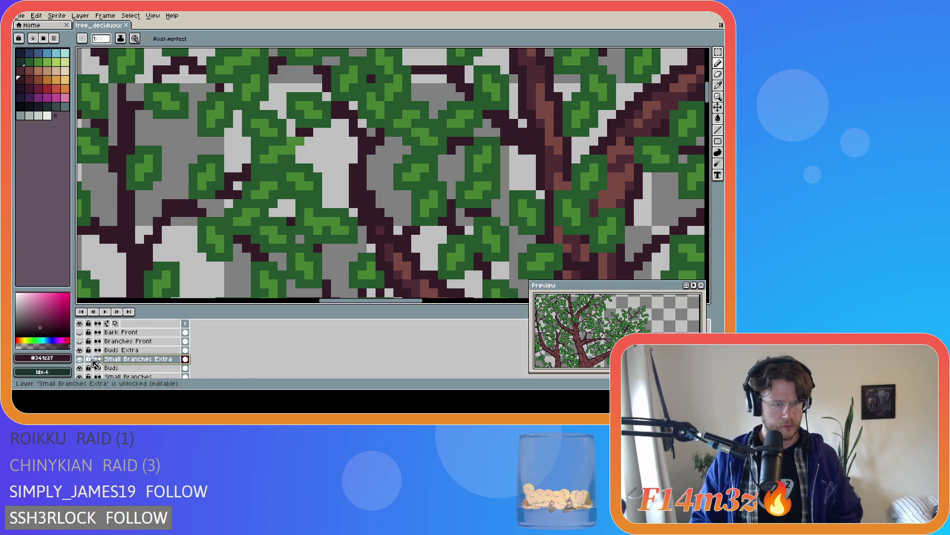
# - Sample the dark leaf green #25542e from the canvas as the drawing colour and save
pyautogui.click(80, 359)
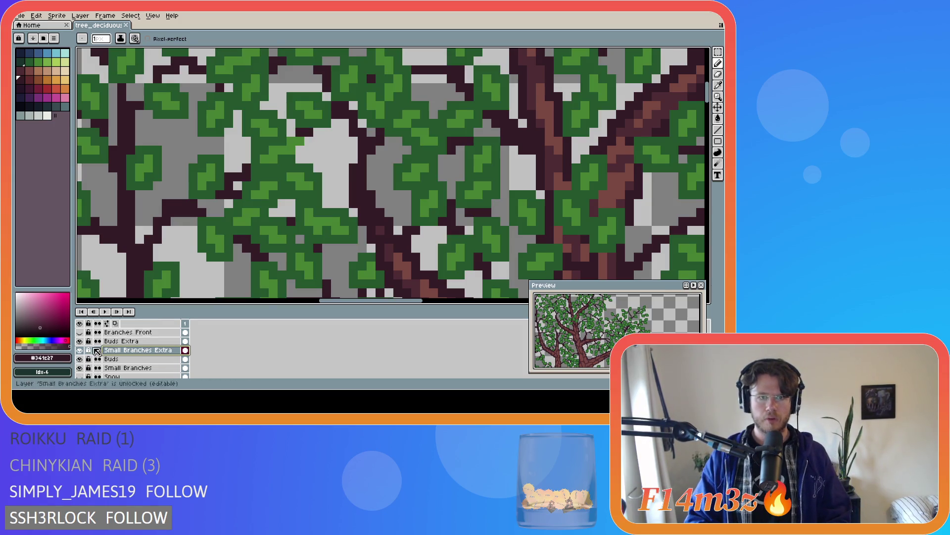
pyautogui.keyDown('alt'); pyautogui.click(291, 134); pyautogui.keyUp('alt')
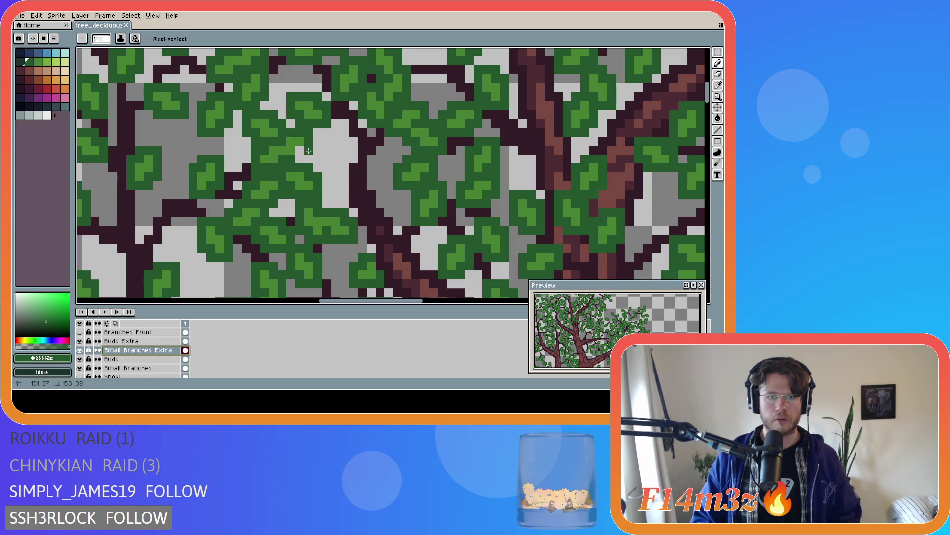
pyautogui.press('v')
pyautogui.hotkey('ctrl', 's')
pyautogui.press('b')
pyautogui.scroll(-1, 375, 225)
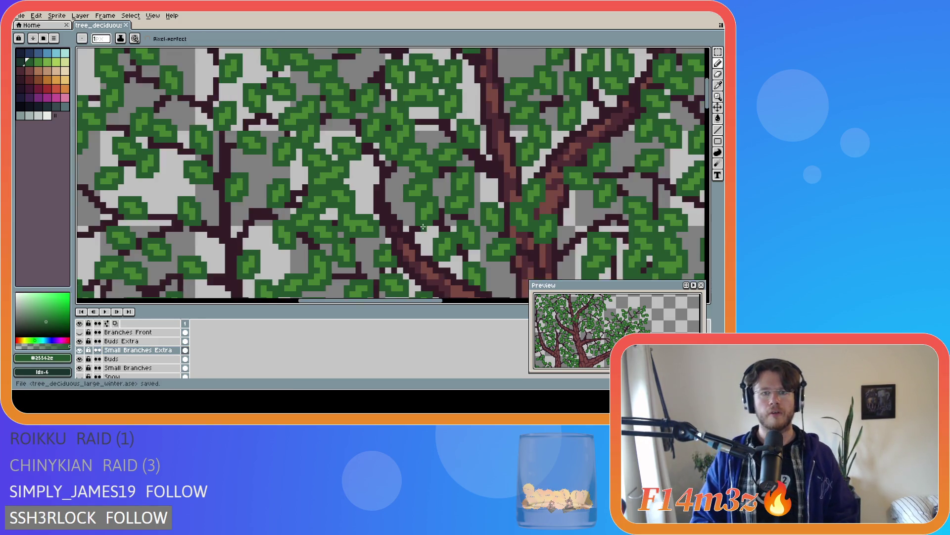
pyautogui.scroll(-1, 383, 219)
pyautogui.scroll(2, 390, 211)
pyautogui.scroll(-1, 395, 204)
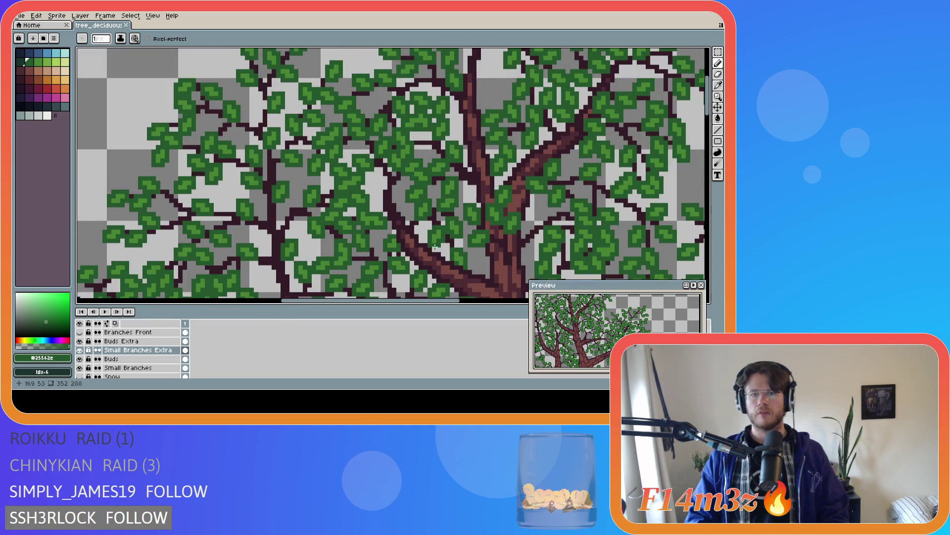
pyautogui.scroll(-2, 435, 247)
pyautogui.scroll(1, 434, 279)
pyautogui.moveTo(433, 295); pyautogui.dragTo(480, 297)
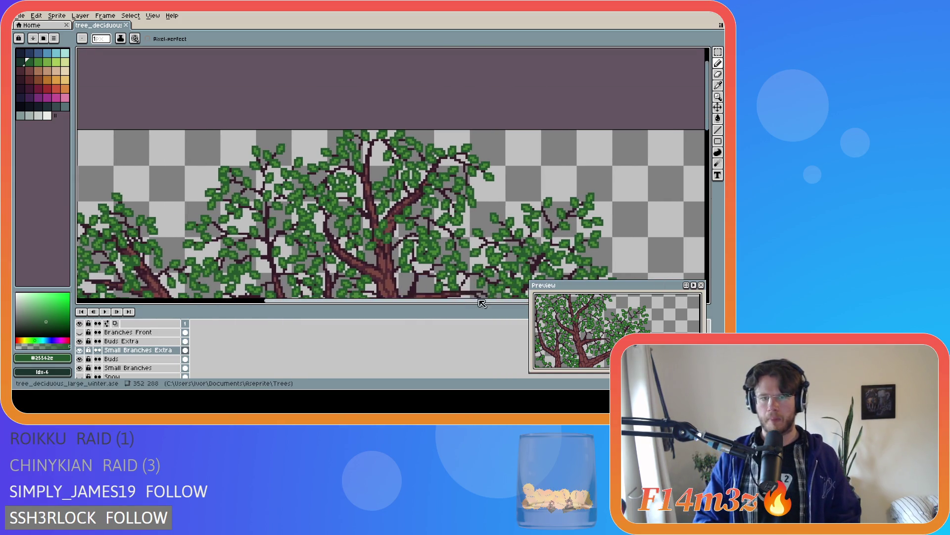
pyautogui.scroll(1, 706, 142)
# - Undo the stray pencil stroke on Buds Extra, return to the Buds layer with the Pencil, and save the file
pyautogui.moveTo(707, 141); pyautogui.dragTo(707, 147)
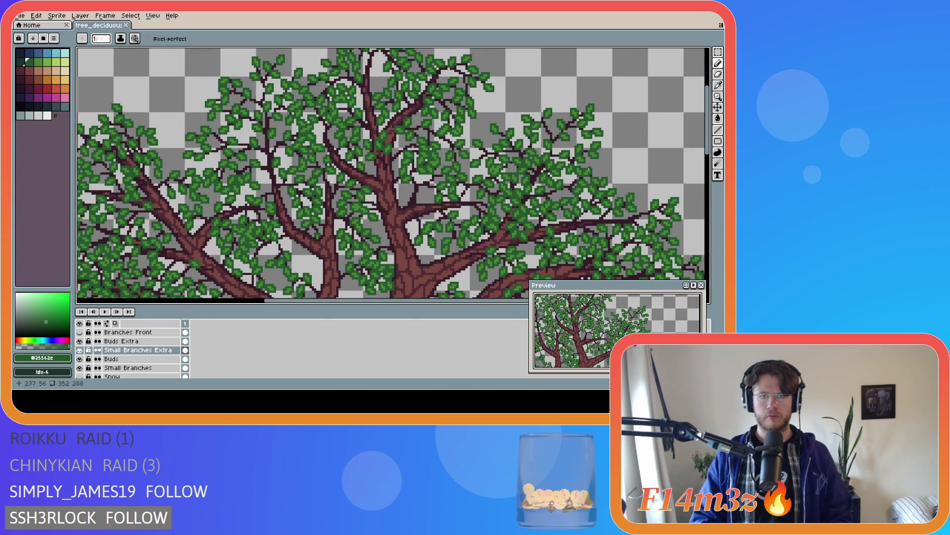
pyautogui.click(156, 344)
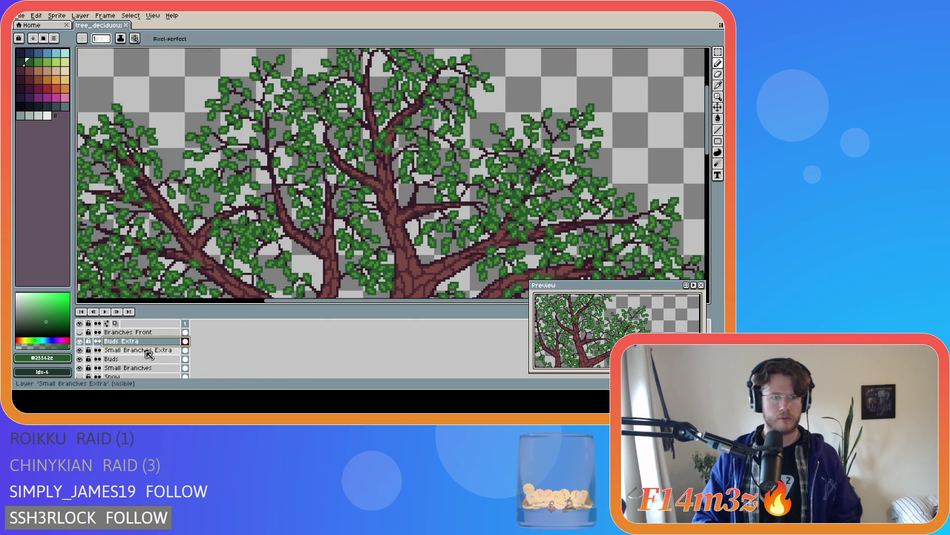
pyautogui.moveTo(156, 343)
pyautogui.mouseDown()
pyautogui.moveTo(149, 333)
pyautogui.moveTo(75, 350)
pyautogui.mouseUp()
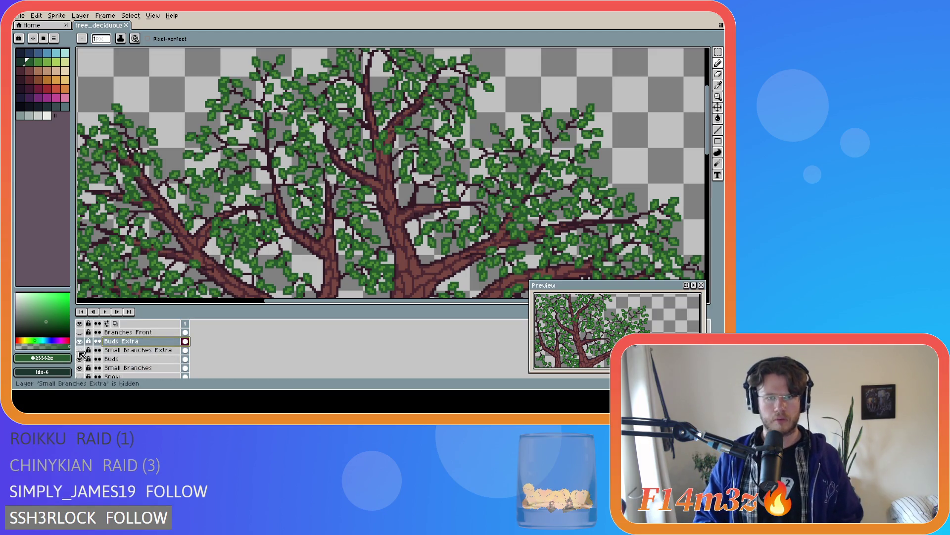
pyautogui.press('v')
pyautogui.hotkey('ctrl', 'z')
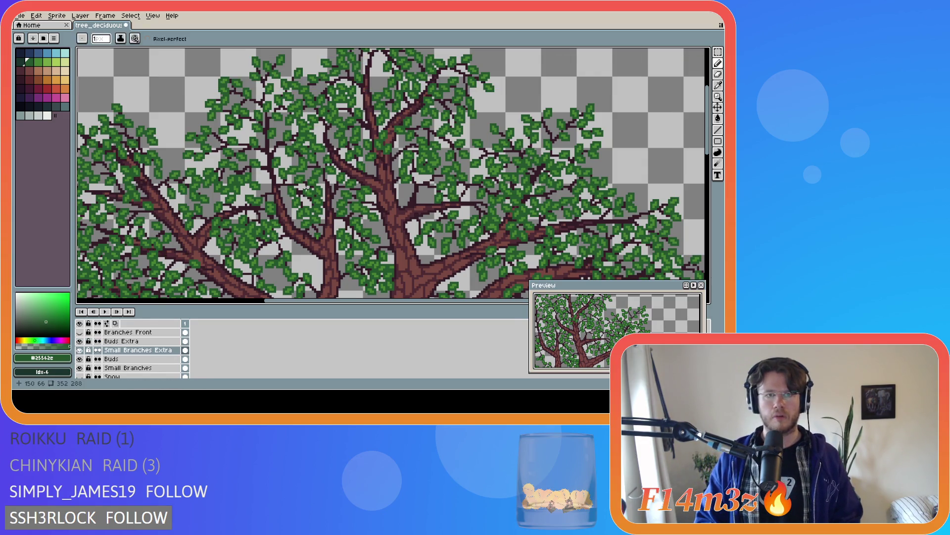
pyautogui.click(129, 359)
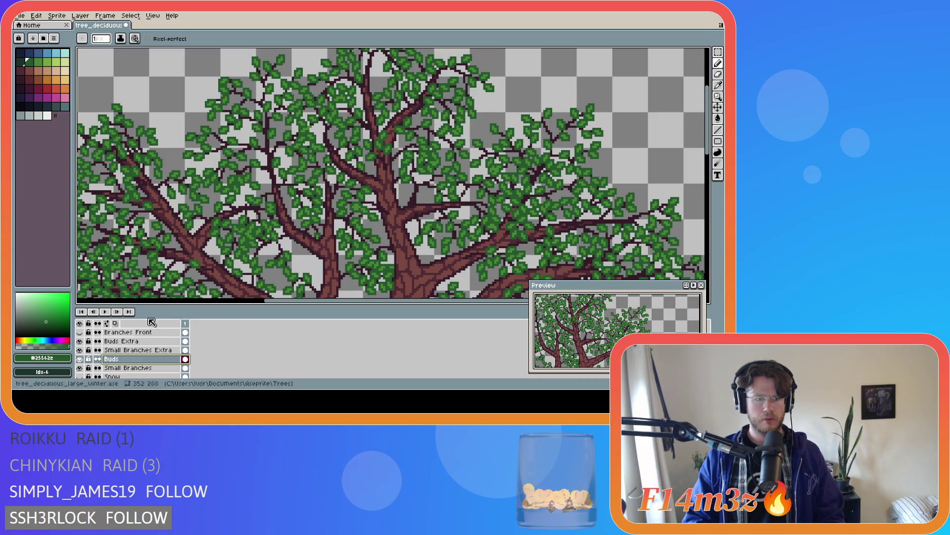
pyautogui.press('b')
pyautogui.scroll(1, 306, 146)
pyautogui.scroll(1, 305, 147)
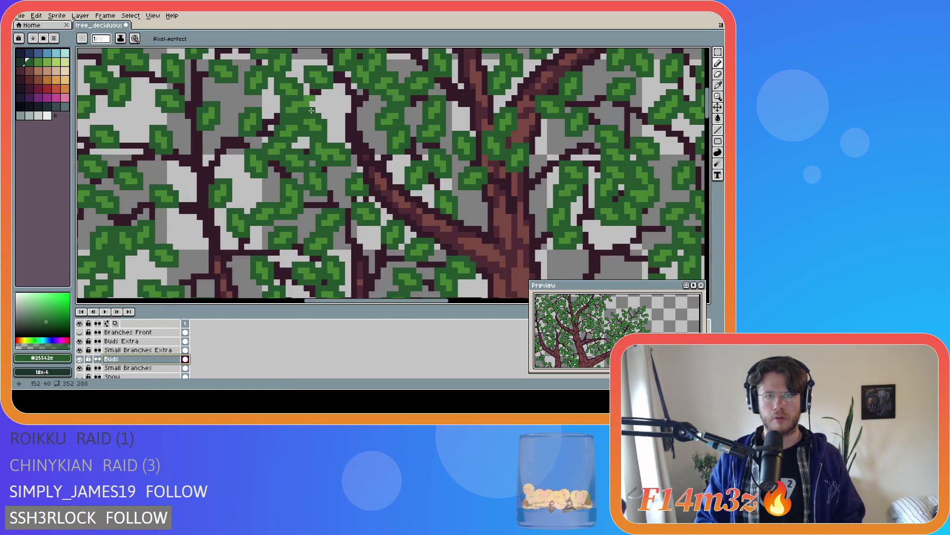
pyautogui.hotkey('ctrl', 's')
pyautogui.scroll(-2, 415, 225)
pyautogui.scroll(-1, 415, 226)
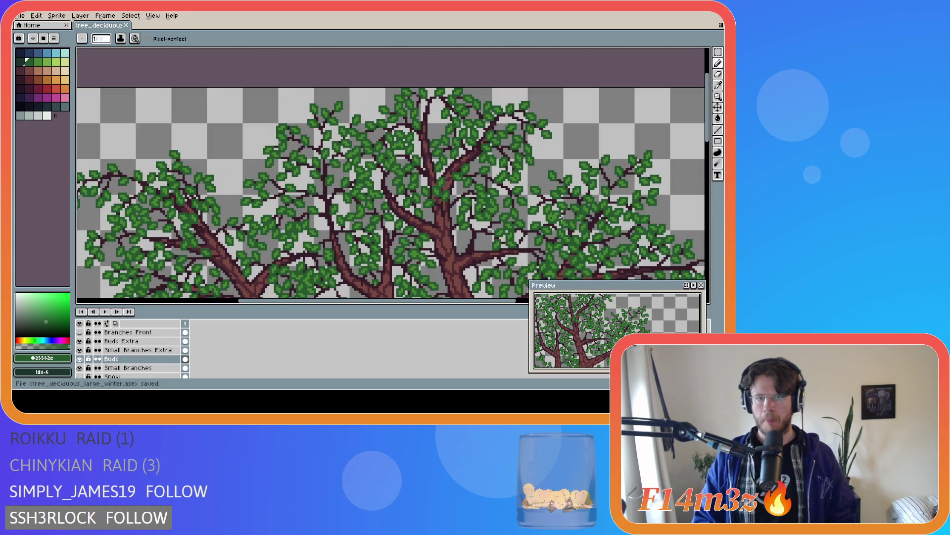
pyautogui.scroll(1, 464, 113)
pyautogui.scroll(1, 463, 114)
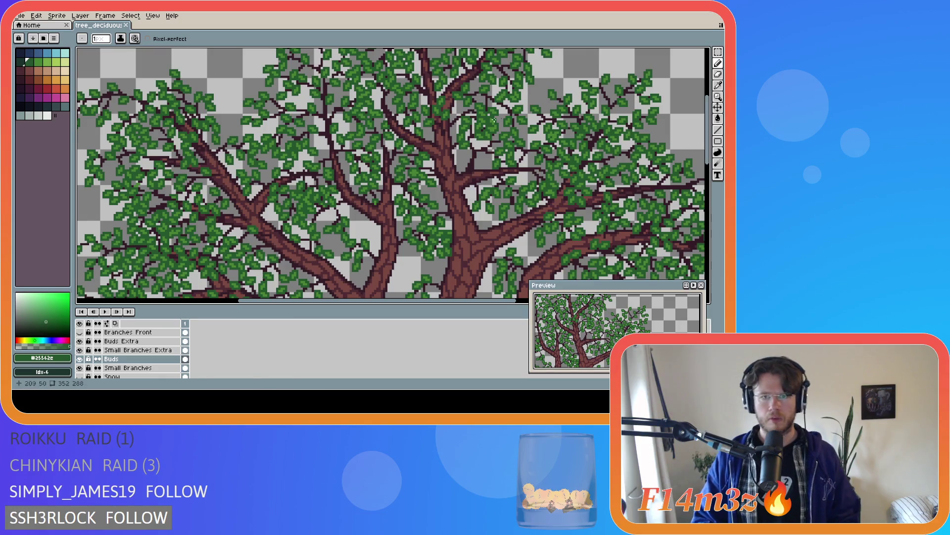
pyautogui.scroll(1, 463, 112)
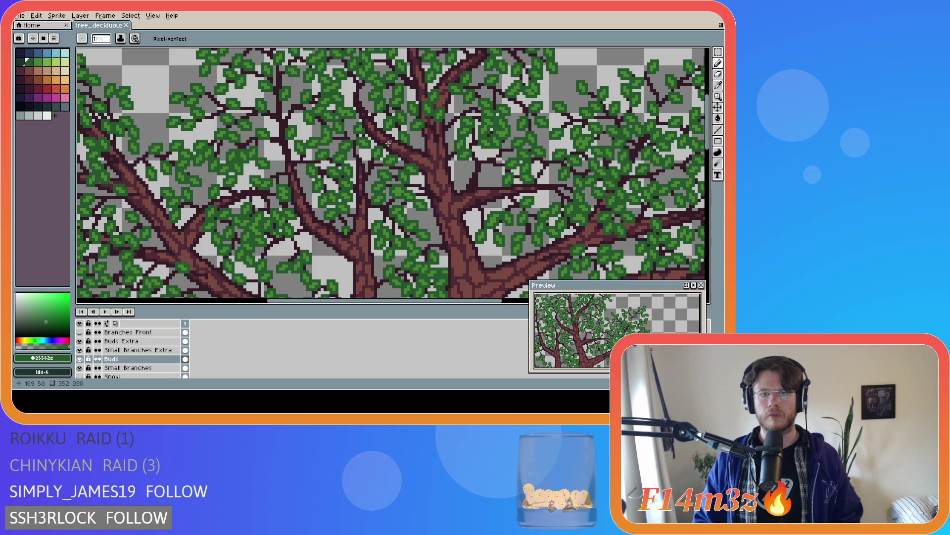
pyautogui.click(138, 350)
pyautogui.press('i')
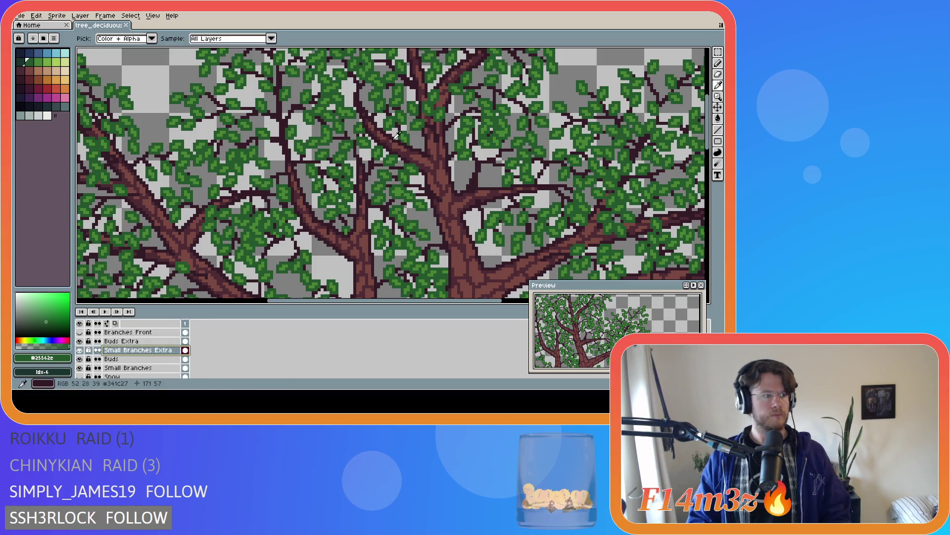
pyautogui.keyDown('alt'); pyautogui.click(399, 140); pyautogui.keyUp('alt')
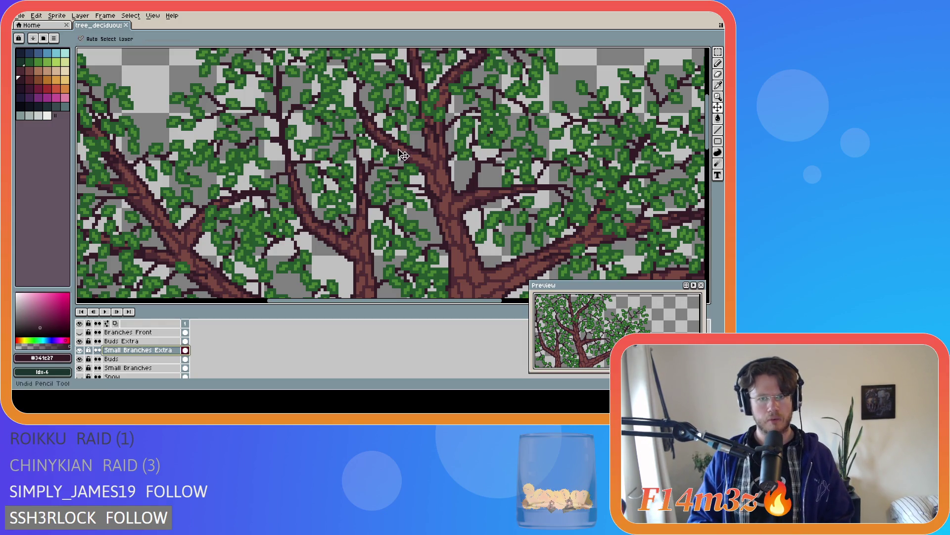
pyautogui.press('ctrl')
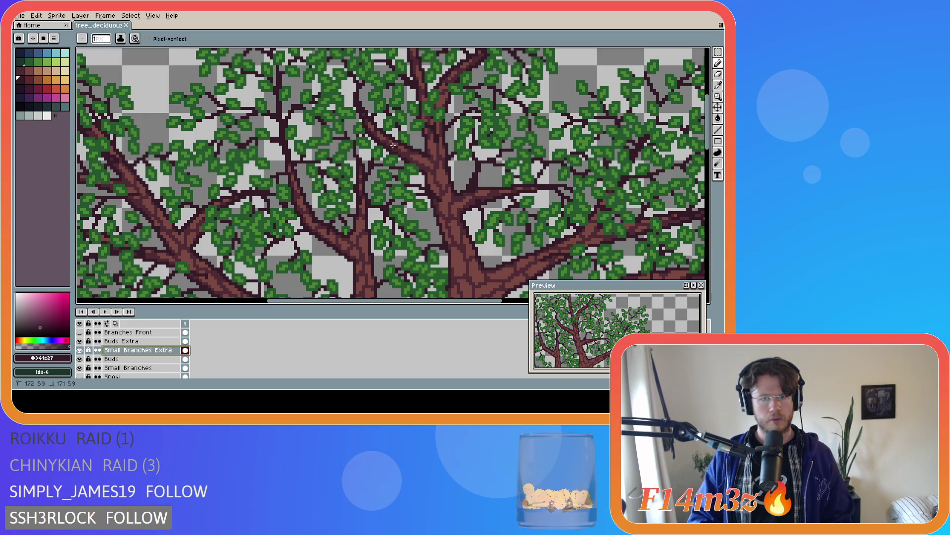
pyautogui.press('ctrl')
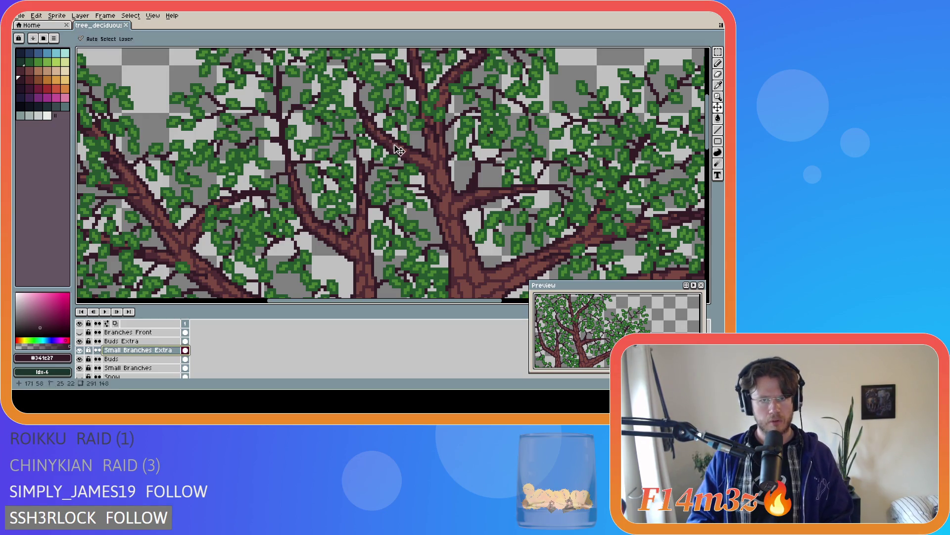
pyautogui.press('ctrl')
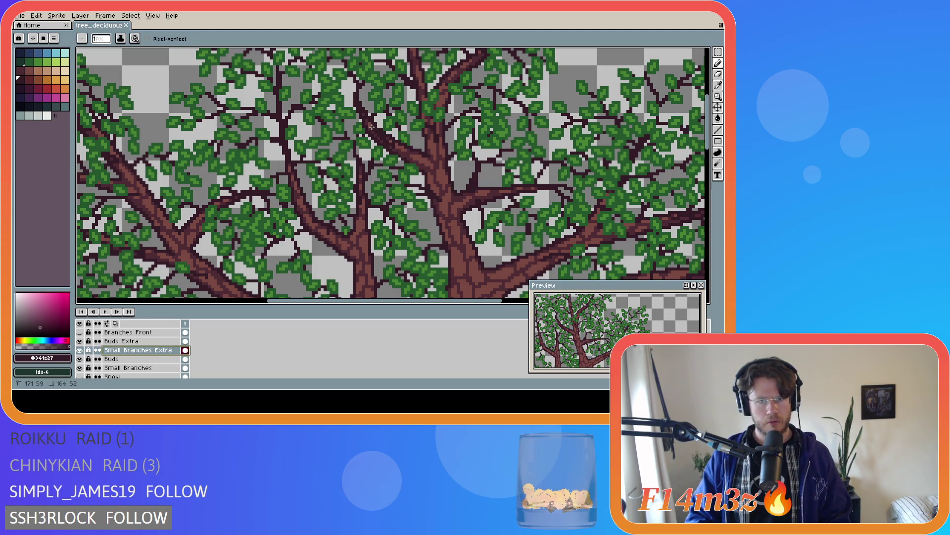
pyautogui.keyDown('ctrl'); pyautogui.click(392, 141); pyautogui.keyUp('ctrl')
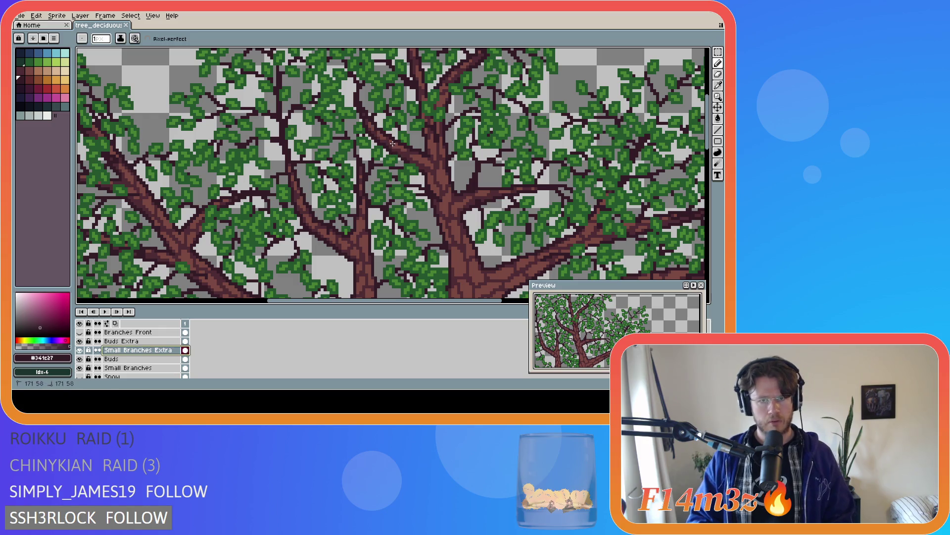
pyautogui.keyDown('ctrl'); pyautogui.click(391, 141); pyautogui.keyUp('ctrl')
pyautogui.keyDown('ctrl'); pyautogui.click(380, 136); pyautogui.keyUp('ctrl')
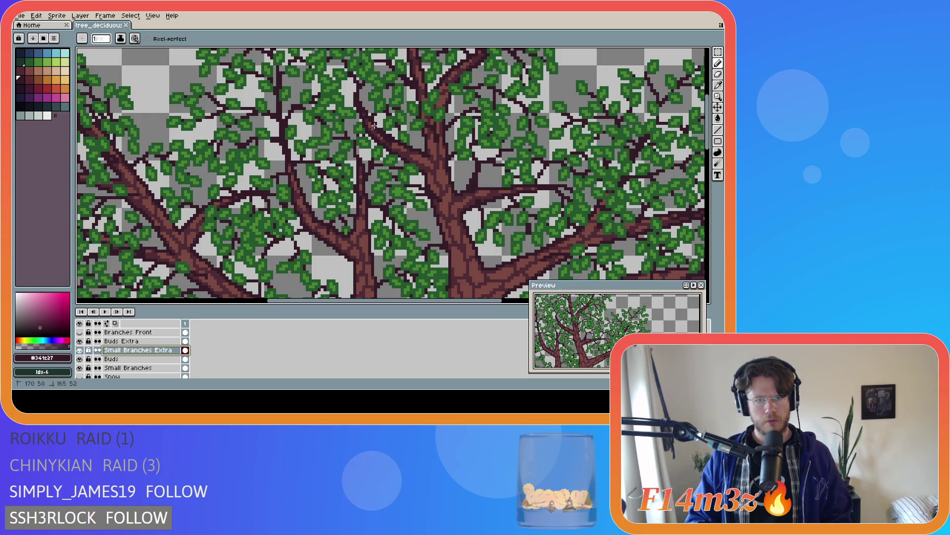
pyautogui.keyDown('ctrl'); pyautogui.click(368, 119); pyautogui.keyUp('ctrl')
pyautogui.keyDown('ctrl'); pyautogui.click(379, 133); pyautogui.keyUp('ctrl')
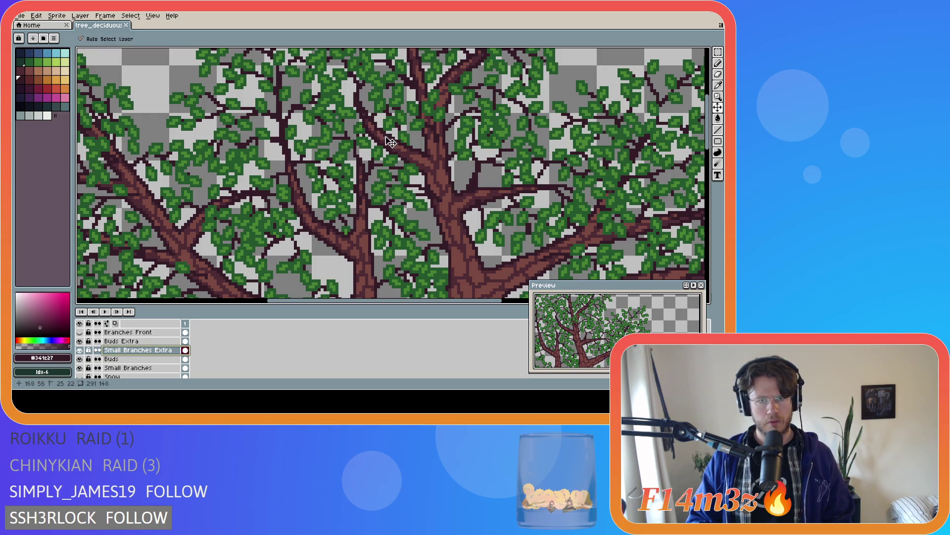
pyautogui.keyDown('ctrl'); pyautogui.click(367, 127); pyautogui.keyUp('ctrl')
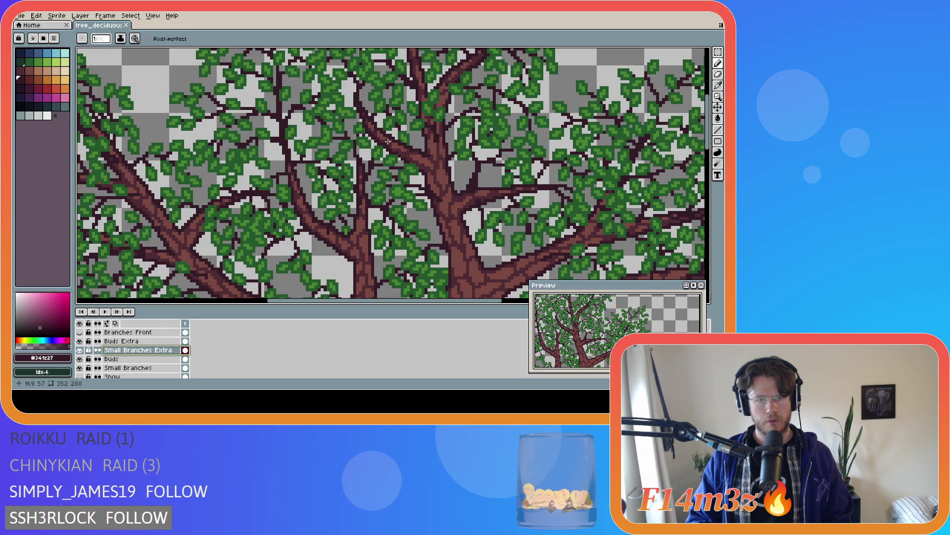
pyautogui.keyDown('ctrl'); pyautogui.click(367, 123); pyautogui.keyUp('ctrl')
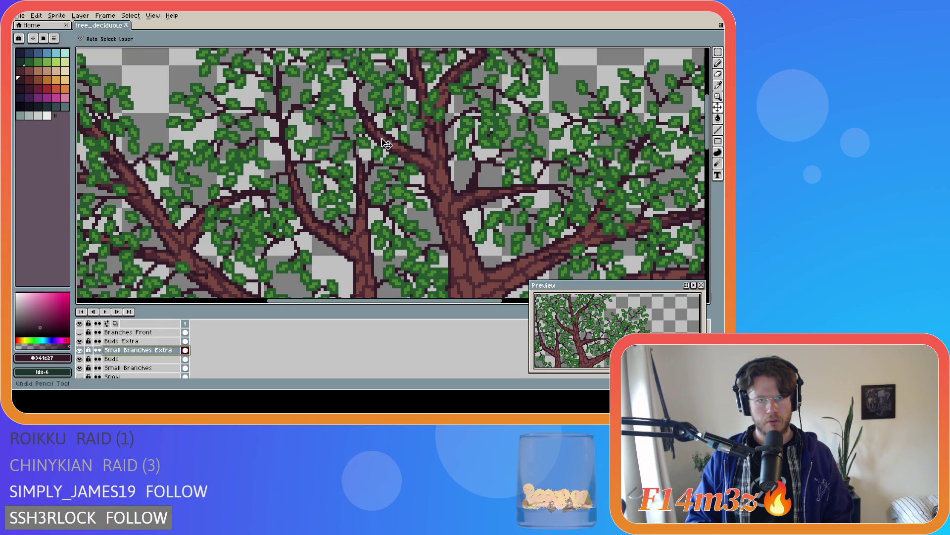
pyautogui.hotkey('ctrl', 'z')
pyautogui.keyDown('ctrl'); pyautogui.click(369, 127); pyautogui.keyUp('ctrl')
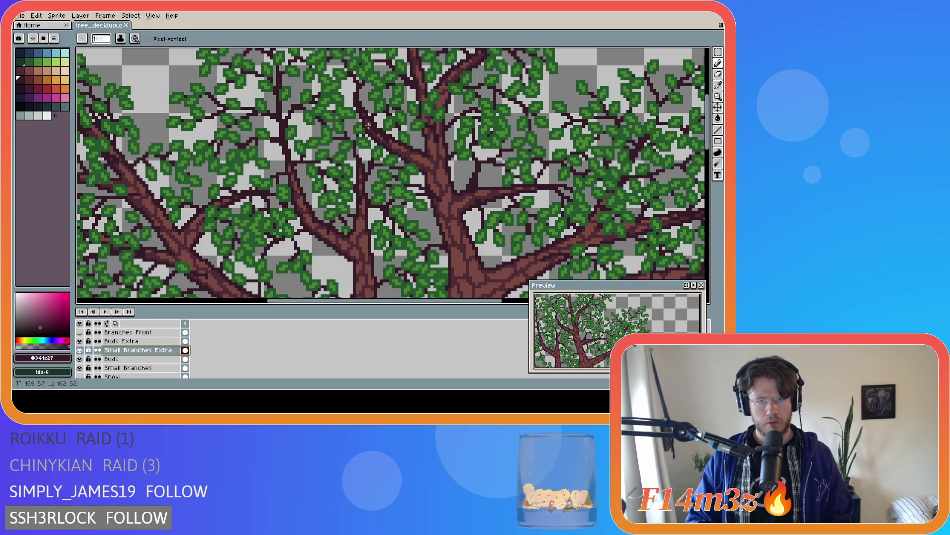
pyautogui.keyDown('ctrl'); pyautogui.click(376, 131); pyautogui.keyUp('ctrl')
pyautogui.keyDown('ctrl'); pyautogui.click(387, 139); pyautogui.keyUp('ctrl')
pyautogui.keyDown('ctrl'); pyautogui.click(388, 140); pyautogui.keyUp('ctrl')
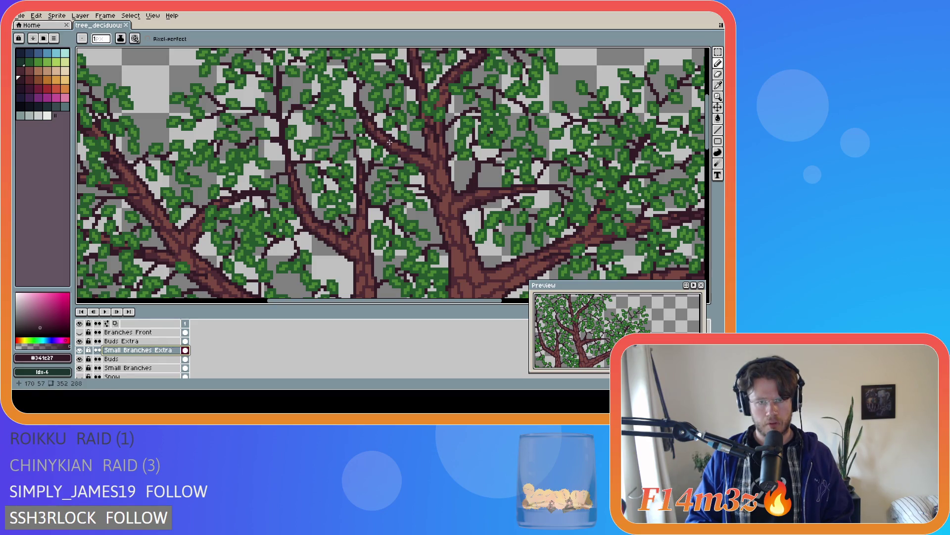
pyautogui.keyDown('ctrl'); pyautogui.click(387, 139); pyautogui.keyUp('ctrl')
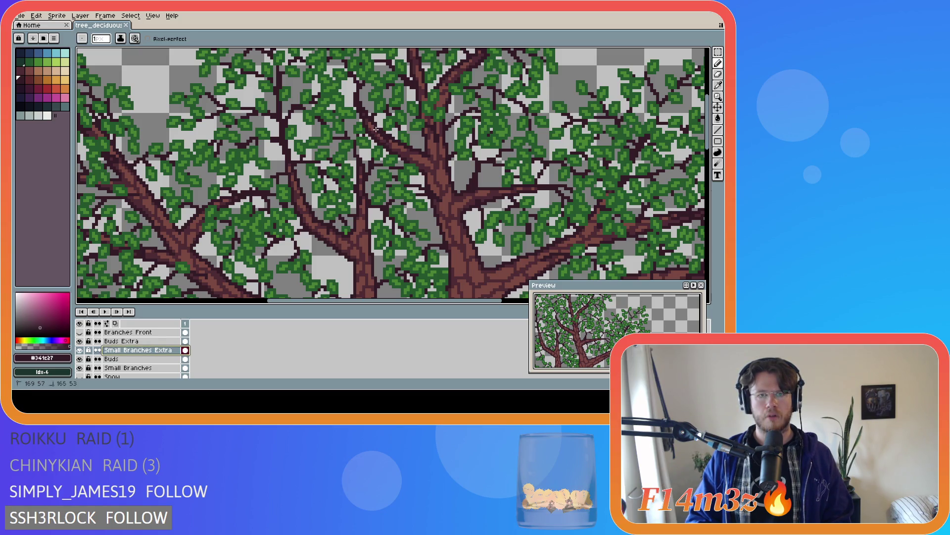
pyautogui.keyDown('ctrl'); pyautogui.click(375, 129); pyautogui.keyUp('ctrl')
pyautogui.keyDown('ctrl'); pyautogui.click(366, 122); pyautogui.keyUp('ctrl')
pyautogui.keyDown('ctrl'); pyautogui.click(377, 133); pyautogui.keyUp('ctrl')
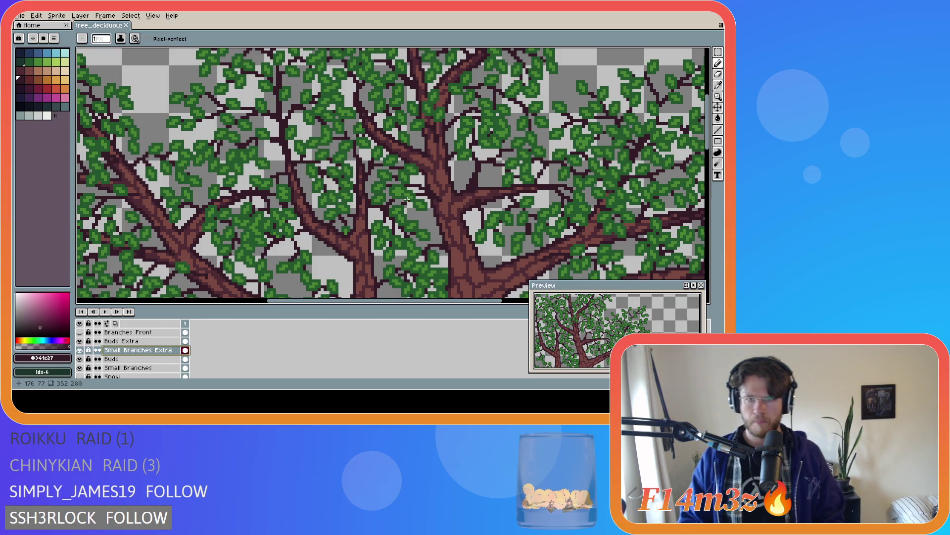
pyautogui.scroll(-1, 407, 200)
pyautogui.scroll(-1, 430, 203)
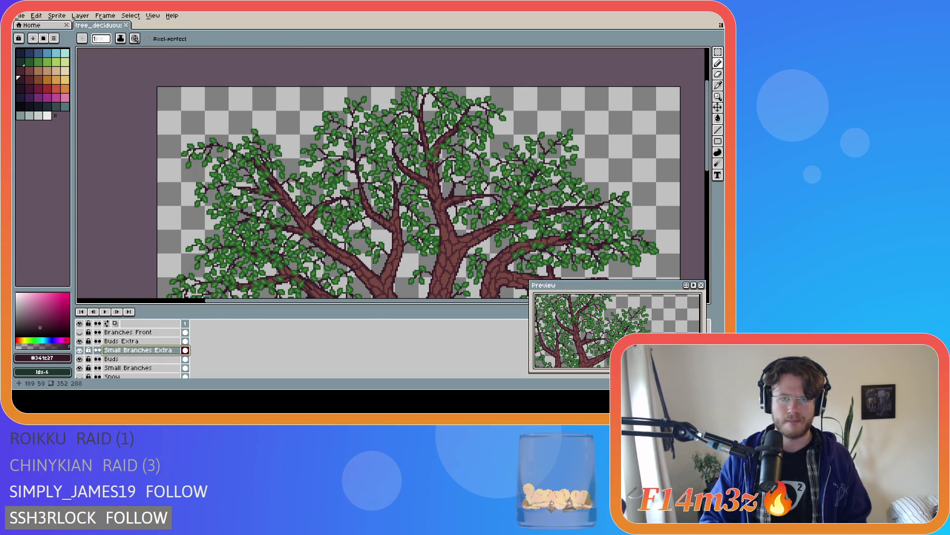
pyautogui.scroll(1, 435, 156)
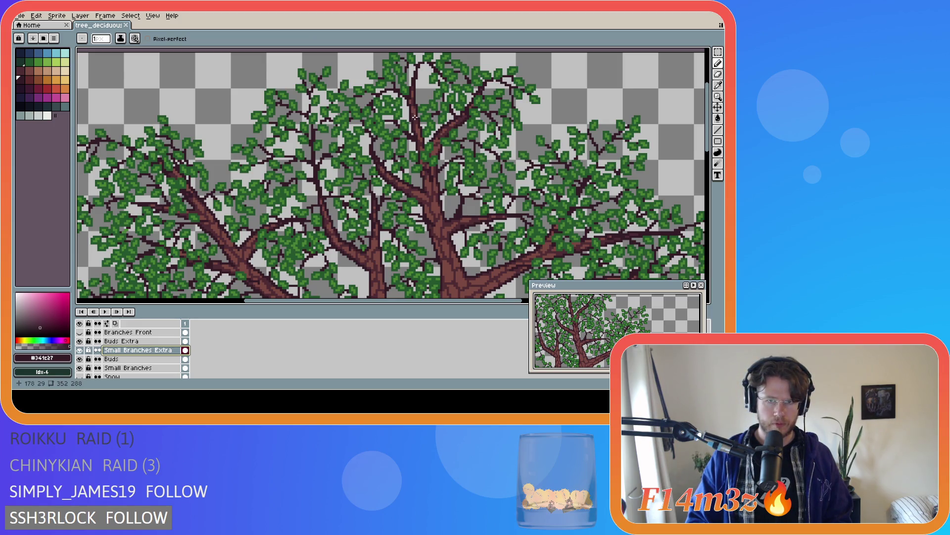
# - Draw a short dark twig at the canopy top, then a green leaf pixel beside it on Buds Extra
pyautogui.moveTo(416, 85); pyautogui.dragTo(427, 102)
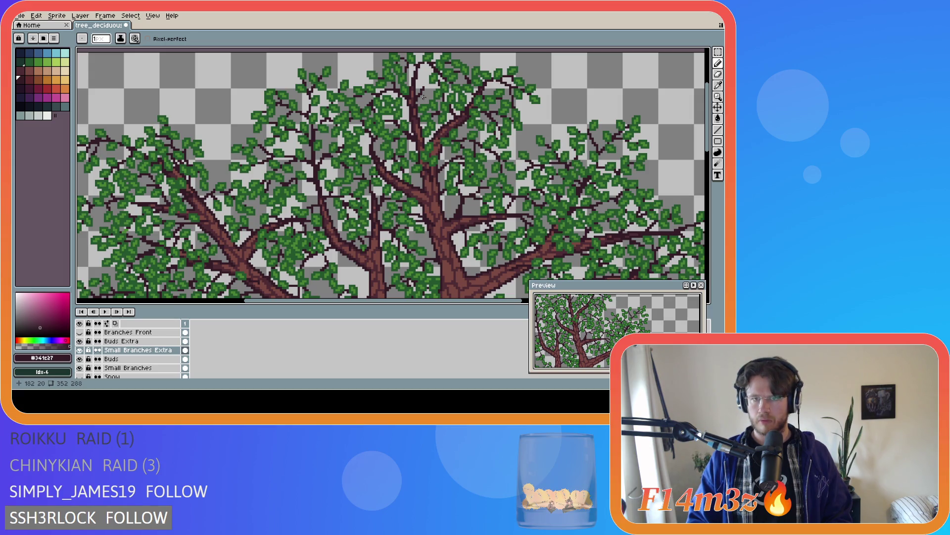
pyautogui.keyDown('alt'); pyautogui.click(431, 78); pyautogui.keyUp('alt')
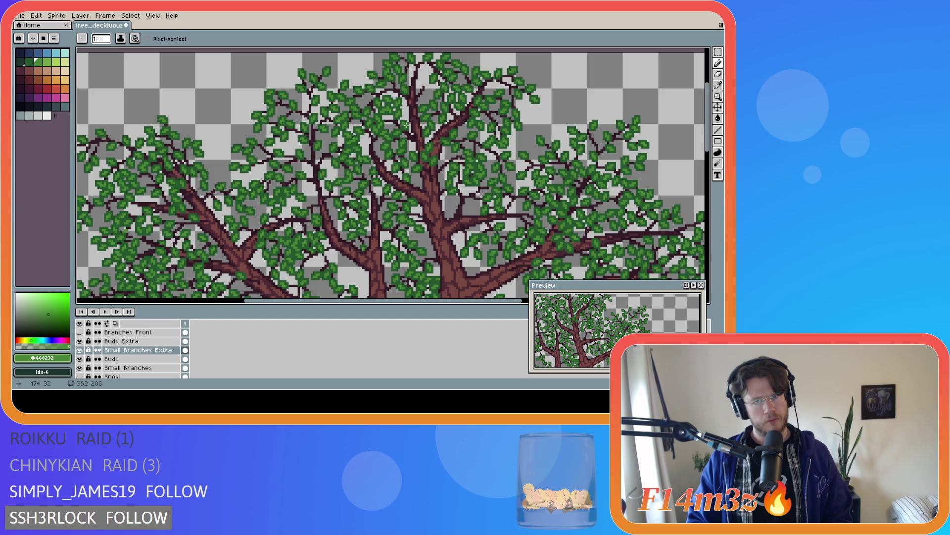
pyautogui.scroll(1, 418, 113)
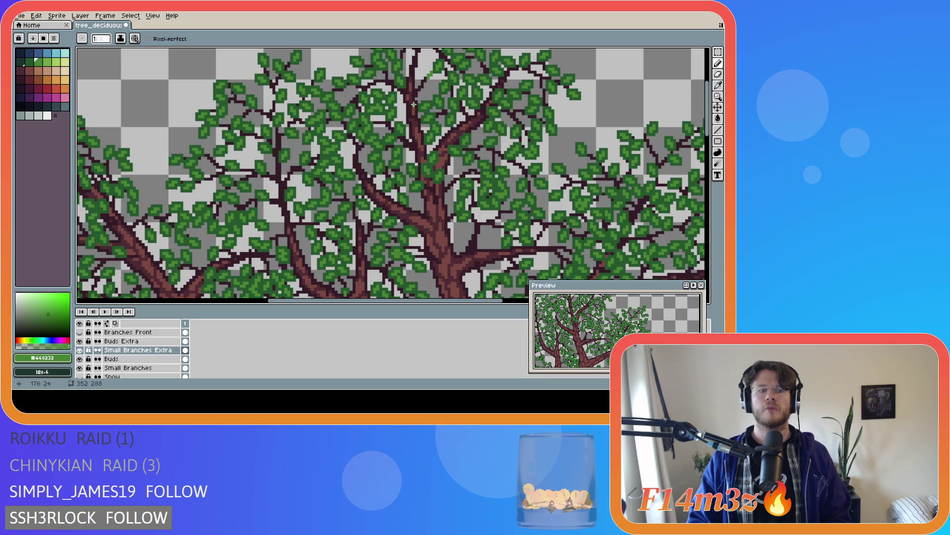
pyautogui.press('ctrl')
pyautogui.keyDown('ctrl'); pyautogui.click(227, 230); pyautogui.keyUp('ctrl')
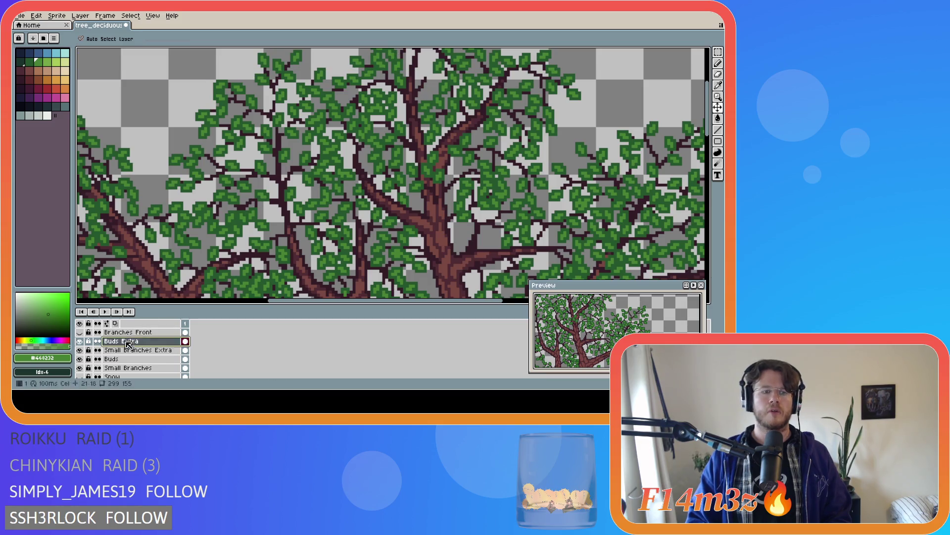
pyautogui.click(422, 78)
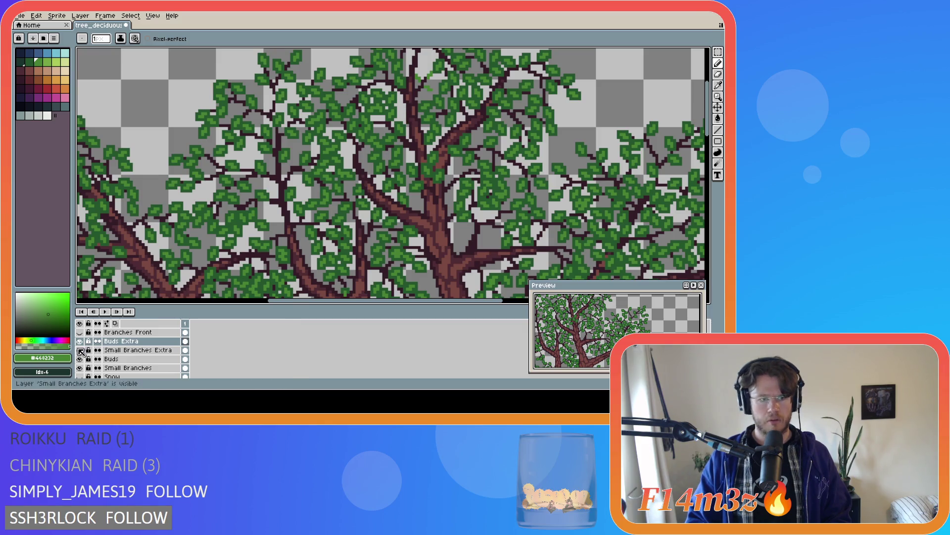
pyautogui.scroll(-2, 83, 371)
# - Toggle the Tree layer's eye icon repeatedly to compare, leaving the trunk and main branches hidden
pyautogui.click(81, 369)
pyautogui.click(80, 370)
pyautogui.click(80, 369)
pyautogui.click(81, 370)
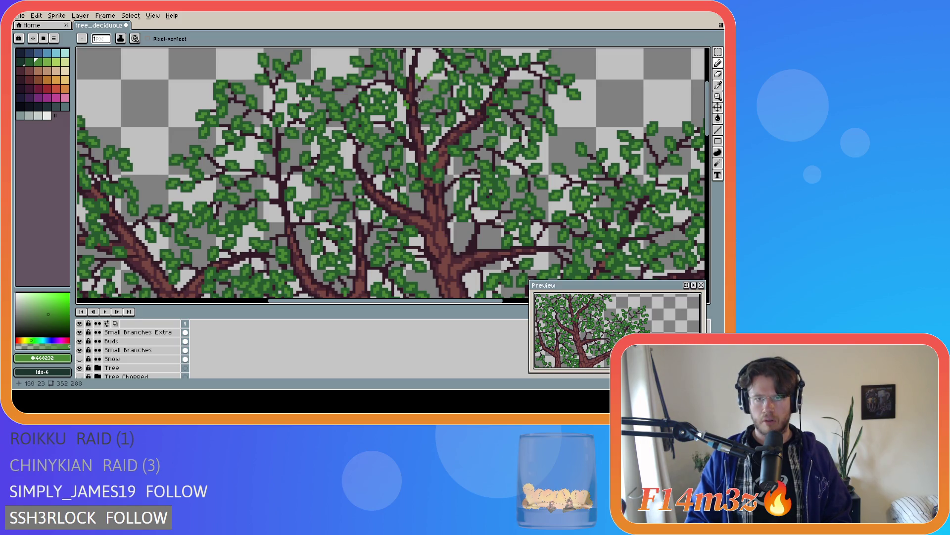
pyautogui.click(80, 368)
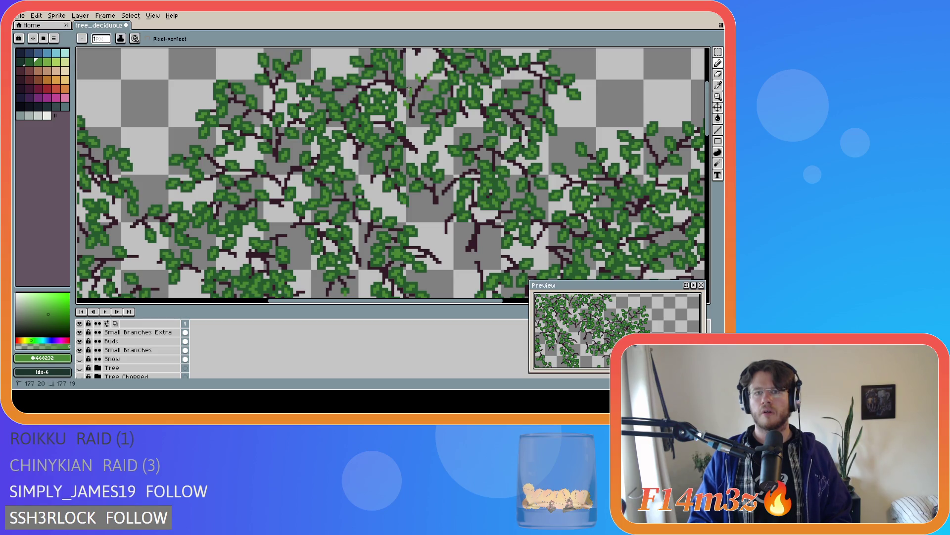
pyautogui.press('ctrl')
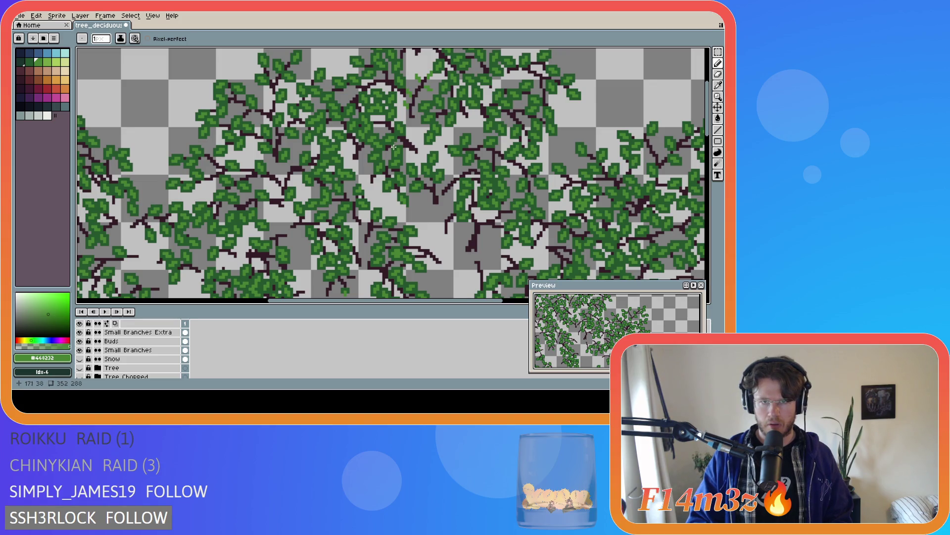
pyautogui.press('ctrl')
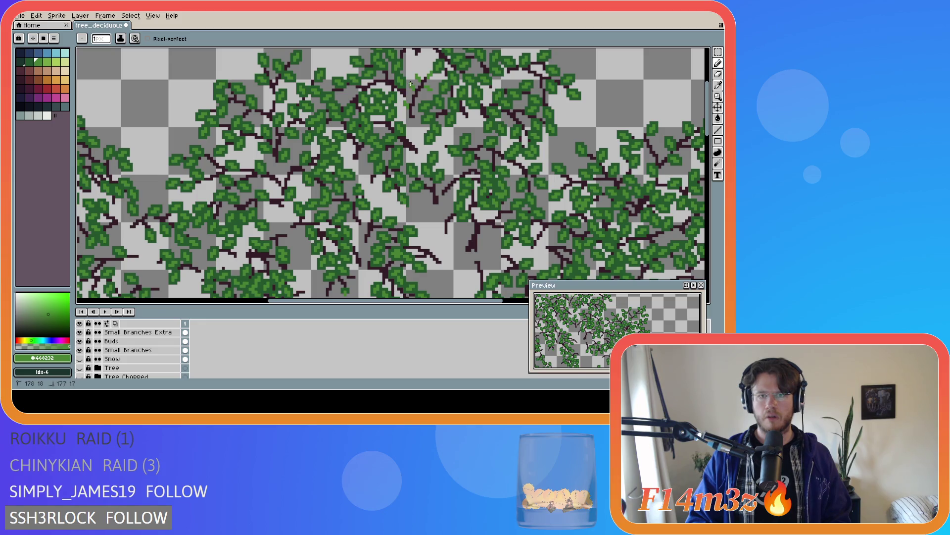
pyautogui.click(80, 368)
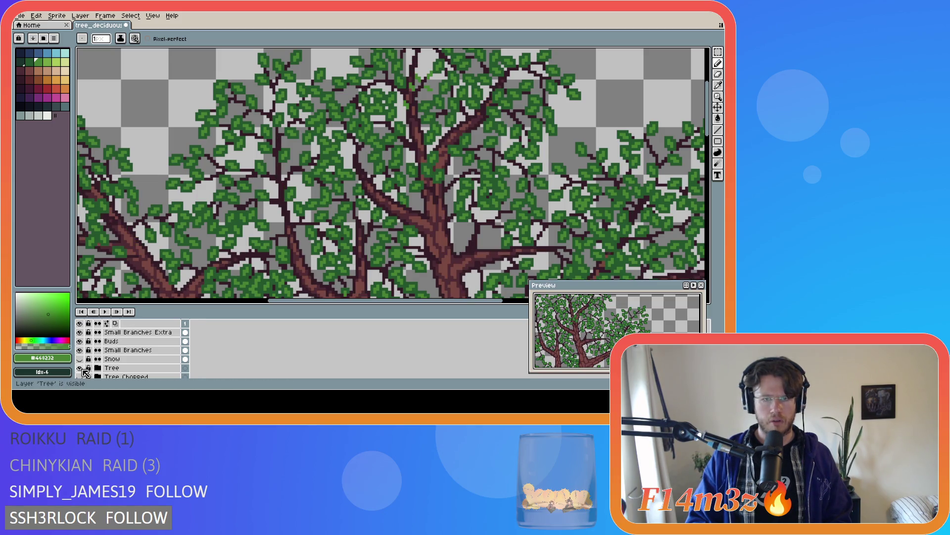
pyautogui.click(80, 368)
pyautogui.click(80, 368)
pyautogui.click(82, 370)
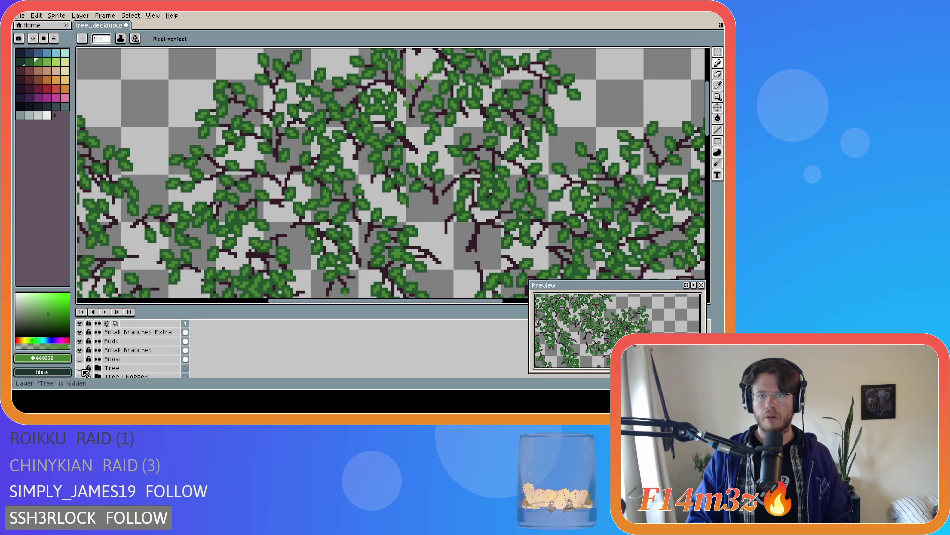
pyautogui.click(82, 370)
pyautogui.click(82, 370)
pyautogui.click(82, 370)
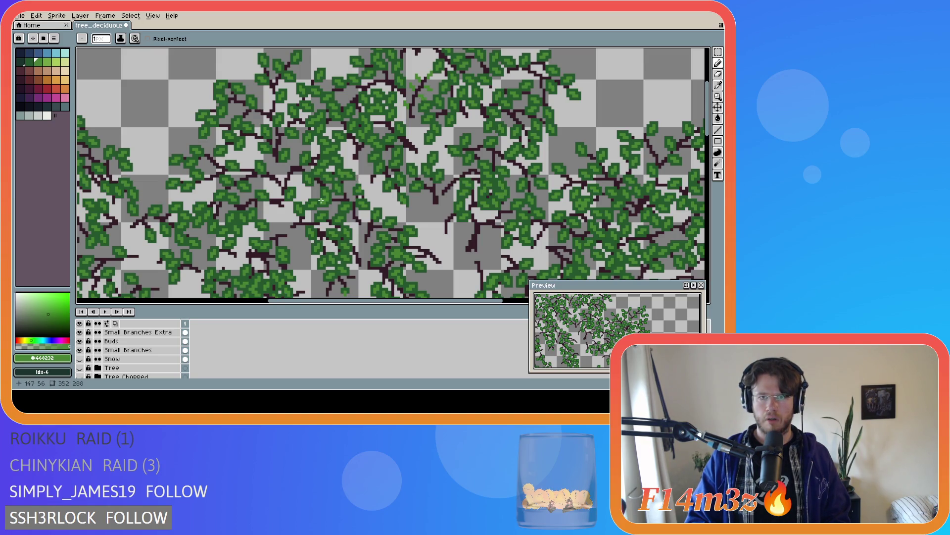
pyautogui.click(79, 367)
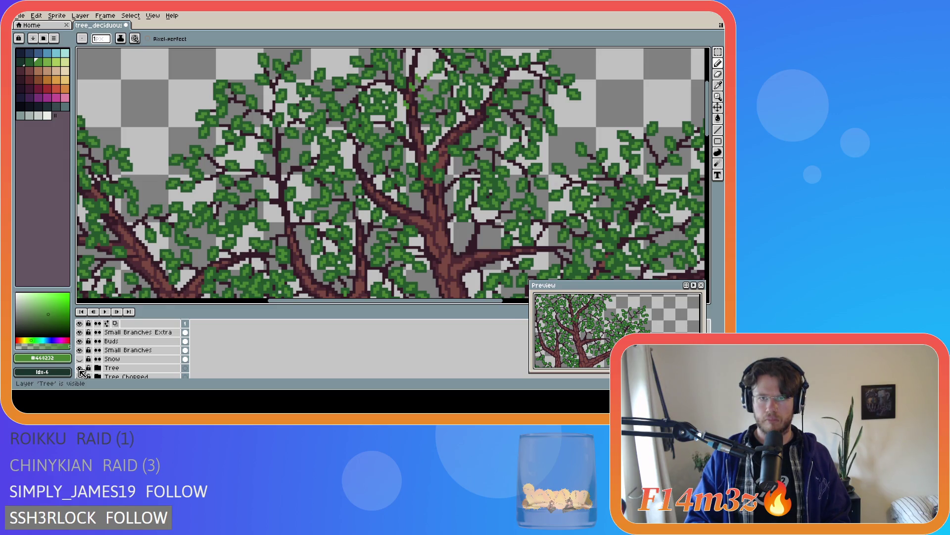
pyautogui.click(80, 368)
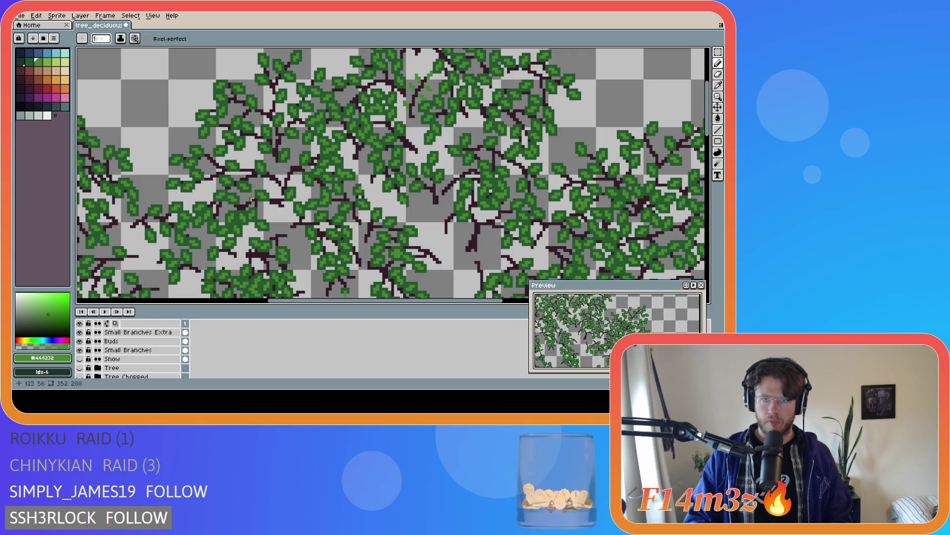
pyautogui.scroll(-1, 424, 107)
pyautogui.scroll(1, 424, 108)
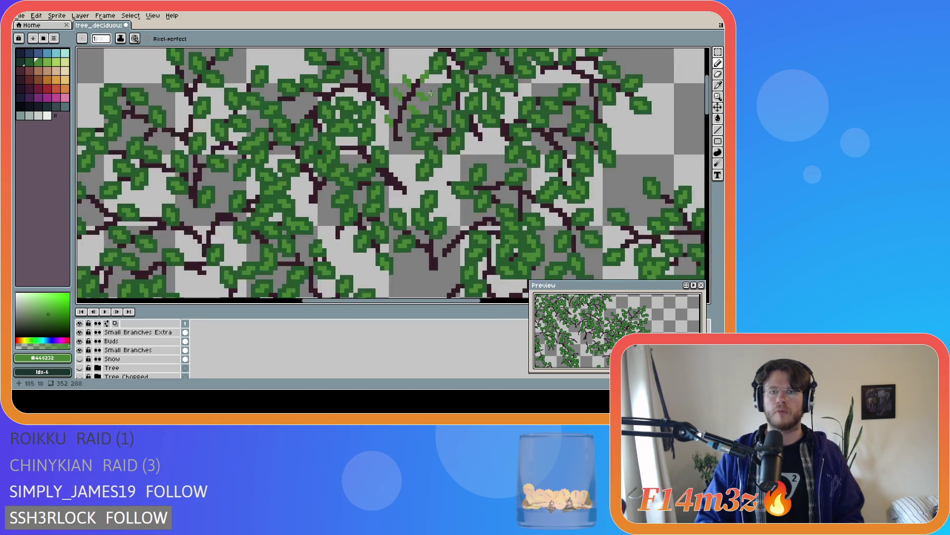
# - Pick the dark leaf green from the canopy with the eyedropper, return to the Pencil, and save the sprite
pyautogui.press('b')
pyautogui.press('e')
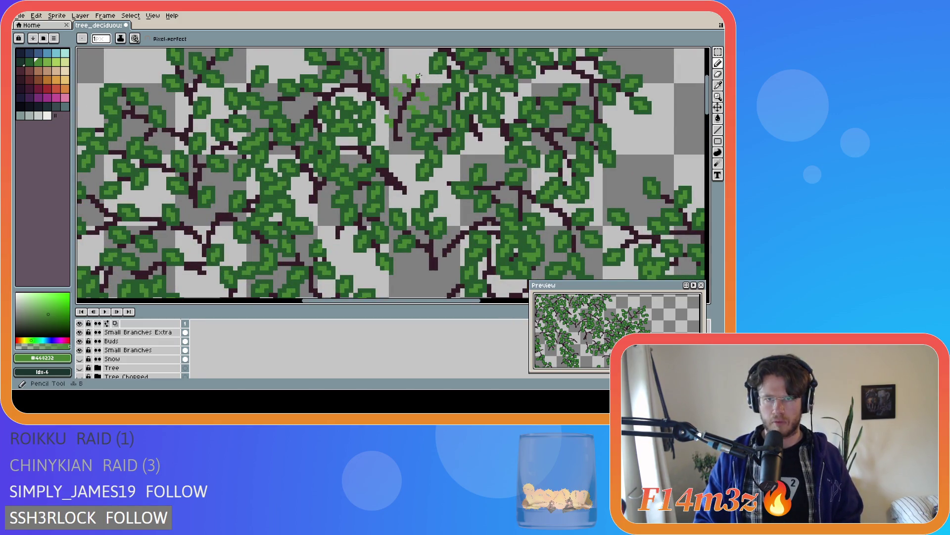
pyautogui.scroll(-1, 456, 111)
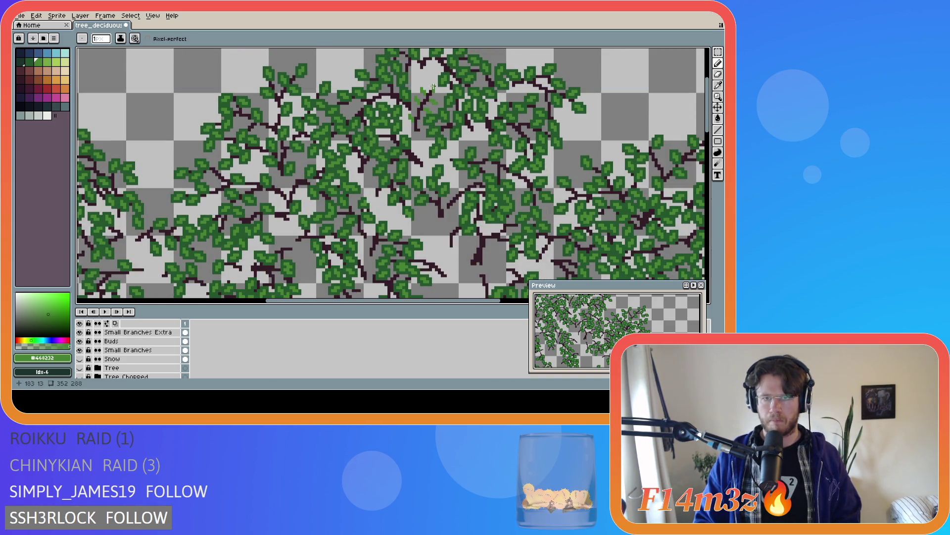
pyautogui.scroll(-2, 437, 119)
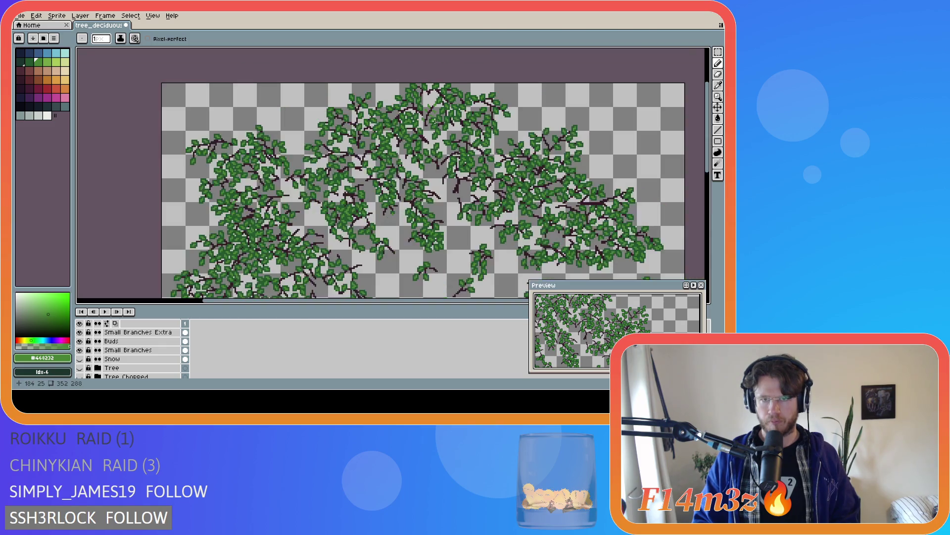
pyautogui.scroll(2, 427, 145)
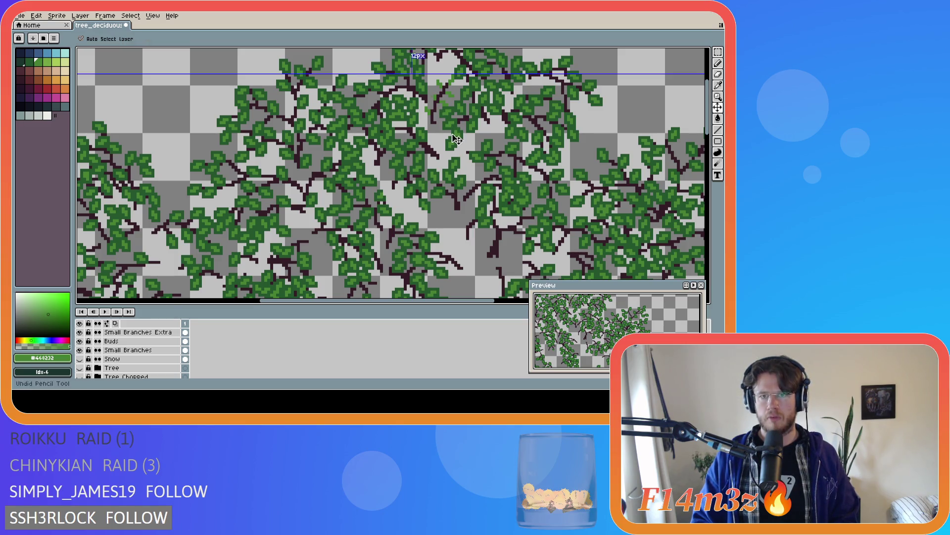
pyautogui.scroll(1, 438, 93)
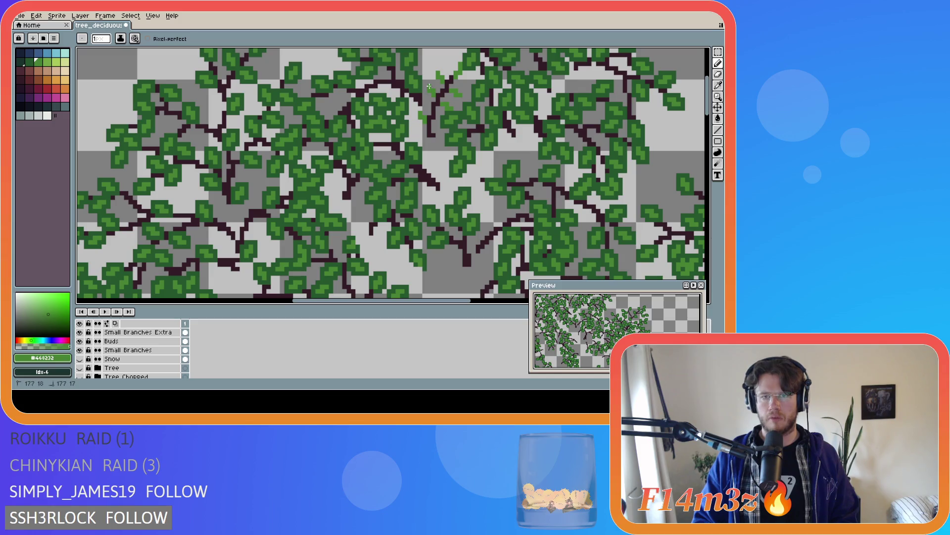
pyautogui.scroll(-1, 441, 111)
pyautogui.scroll(-1, 441, 112)
pyautogui.scroll(1, 438, 113)
pyautogui.scroll(-1, 436, 115)
pyautogui.press('alt')
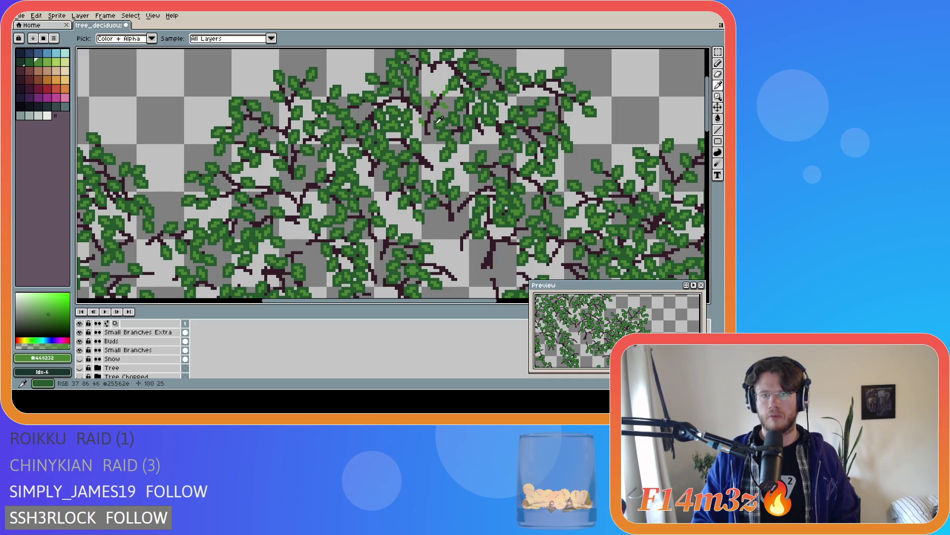
pyautogui.keyDown('alt'); pyautogui.click(435, 117); pyautogui.keyUp('alt')
pyautogui.scroll(1, 429, 120)
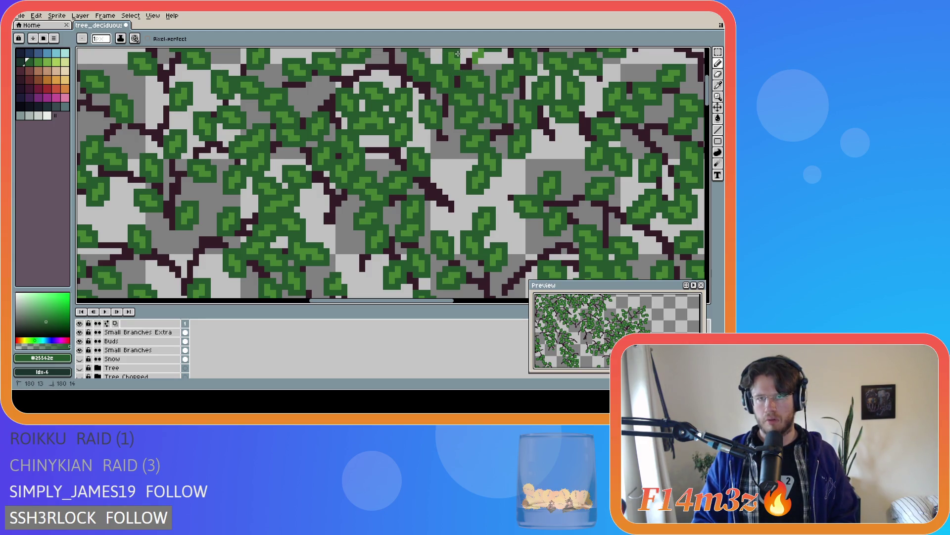
pyautogui.scroll(3, 481, 143)
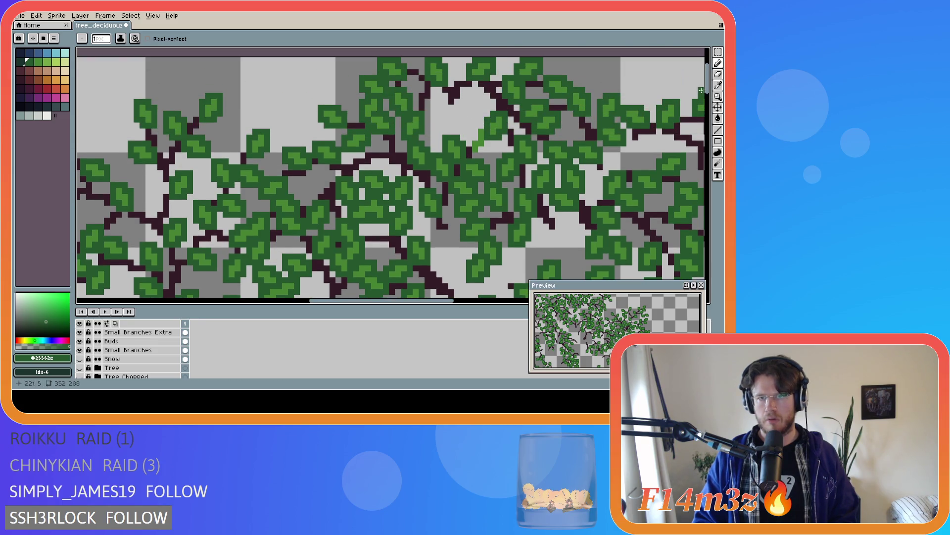
pyautogui.press('b')
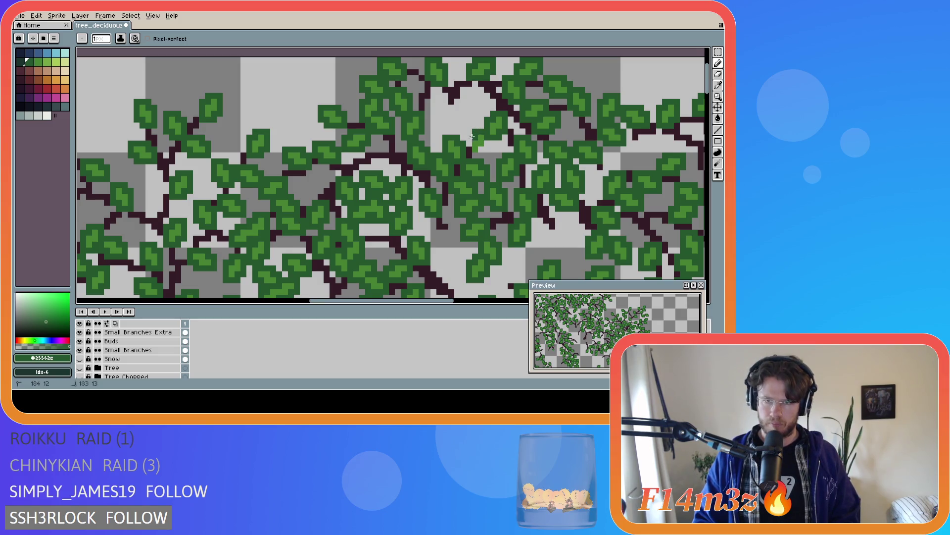
pyautogui.hotkey('ctrl', 's')
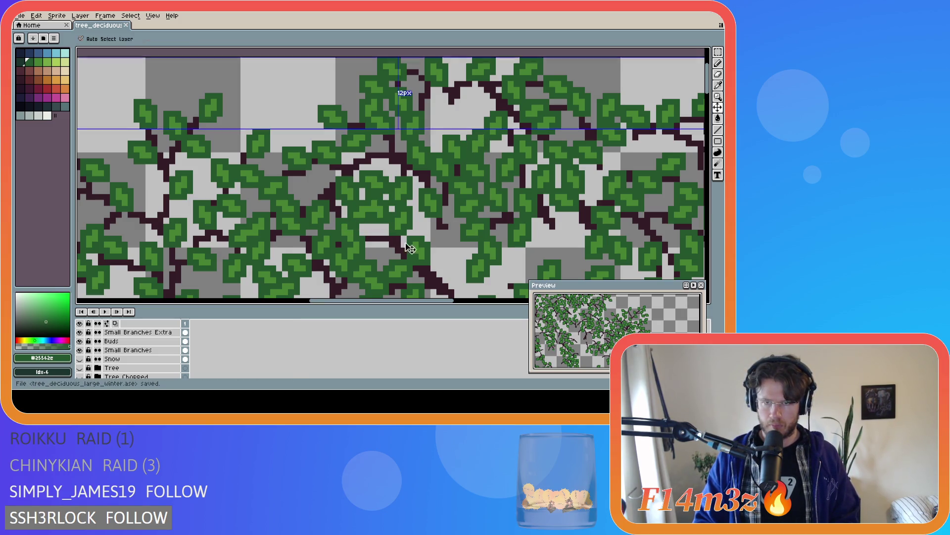
pyautogui.scroll(-2, 436, 200)
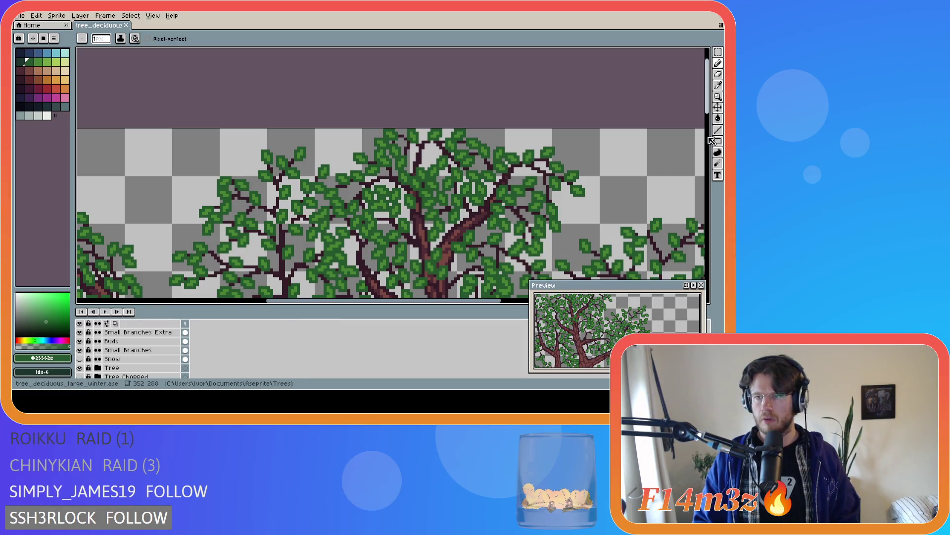
pyautogui.moveTo(708, 89); pyautogui.dragTo(708, 115)
pyautogui.scroll(-1, 490, 126)
pyautogui.scroll(-1, 493, 127)
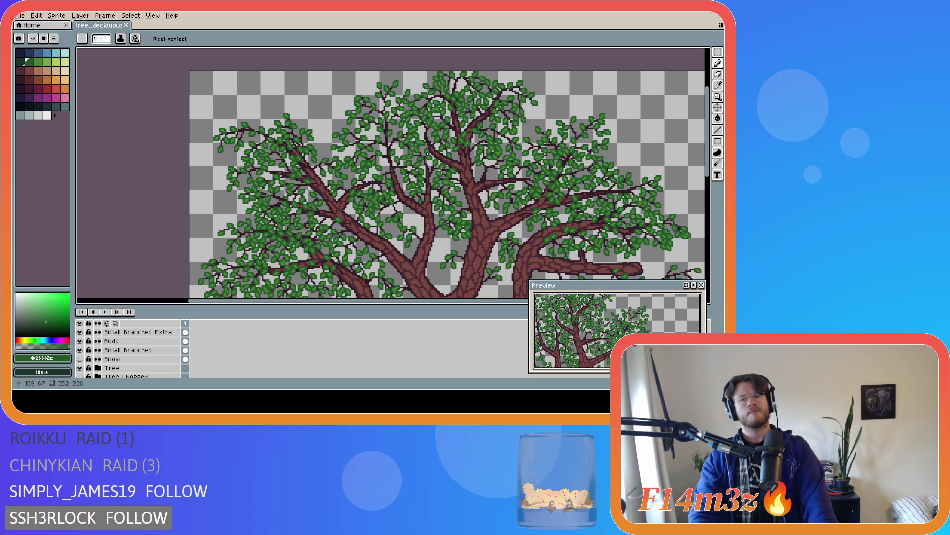
pyautogui.scroll(1, 441, 171)
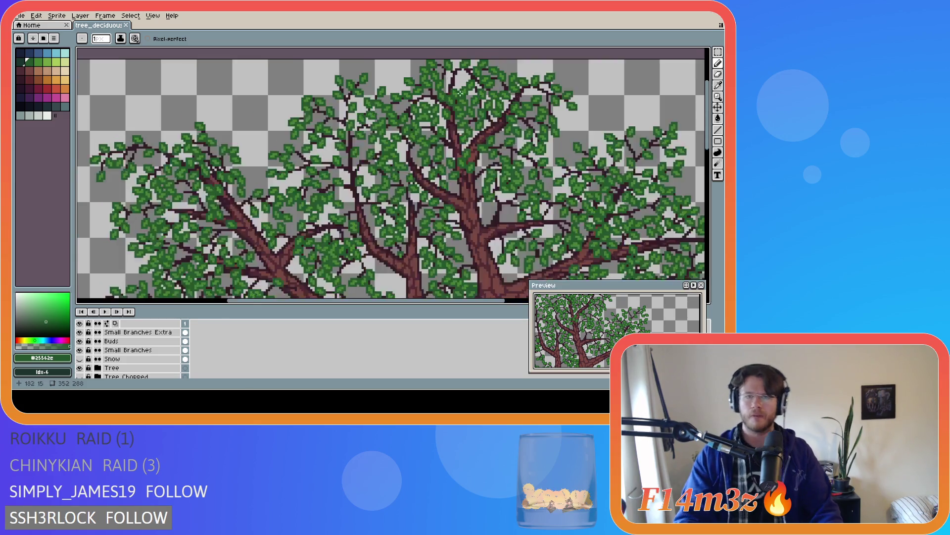
pyautogui.scroll(1, 441, 171)
# - Select the Buds layer in the timeline so new leaf pixels land on it
pyautogui.click(112, 341)
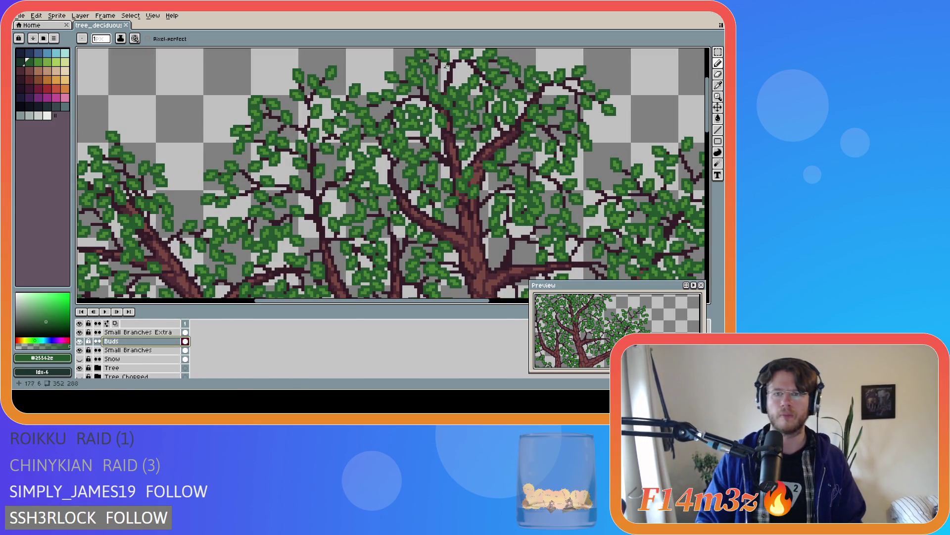
# - Paint a few mid- and dark-green pixels at the very top of the crown using sampled leaf colours, then save
pyautogui.keyDown('alt'); pyautogui.click(466, 87); pyautogui.keyUp('alt')
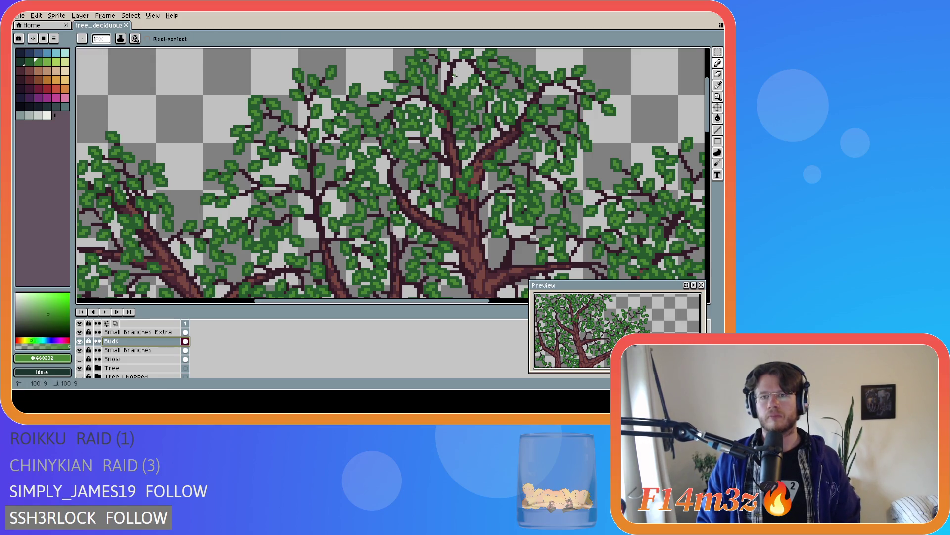
pyautogui.click(454, 75)
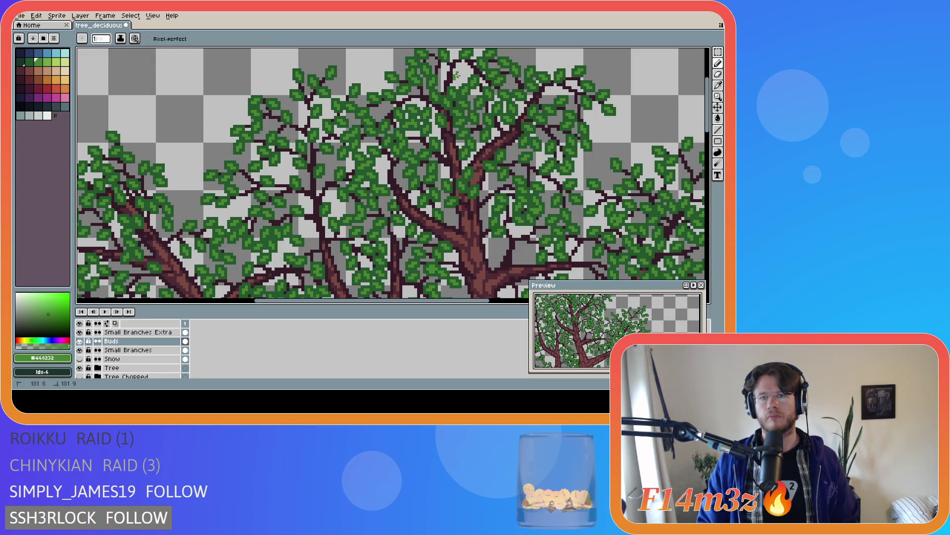
pyautogui.keyDown('alt'); pyautogui.click(473, 81); pyautogui.keyUp('alt')
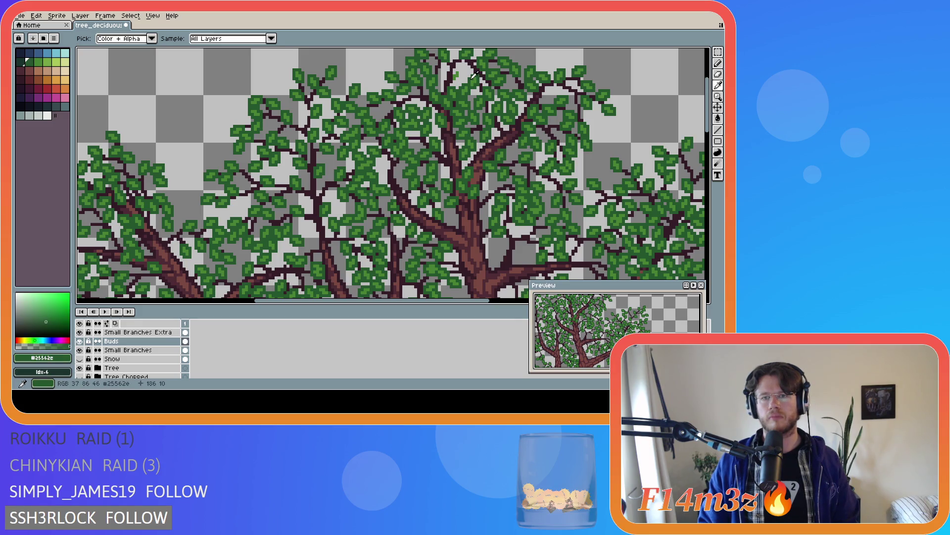
pyautogui.click(452, 83)
pyautogui.moveTo(455, 77); pyautogui.dragTo(456, 74)
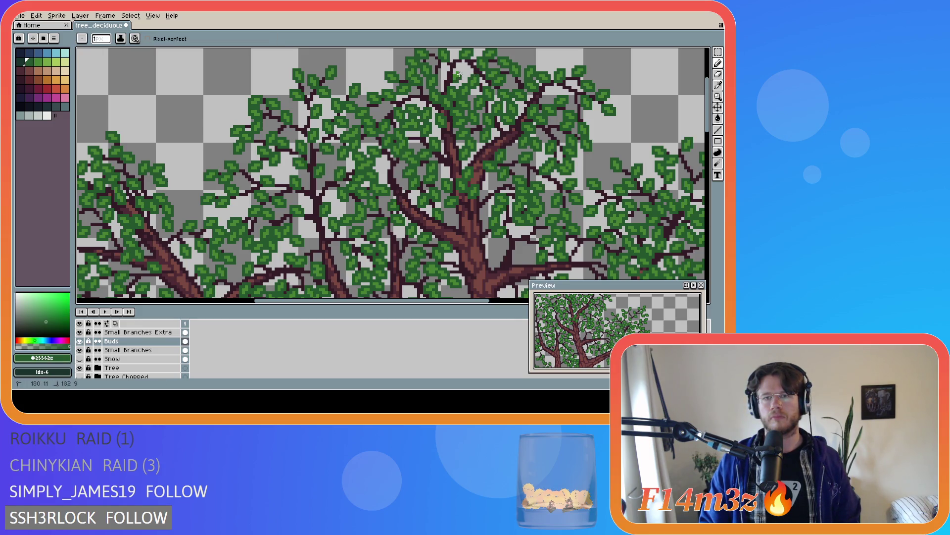
pyautogui.moveTo(451, 70); pyautogui.dragTo(450, 77)
pyautogui.hotkey('ctrl', 's')
pyautogui.scroll(-1, 464, 176)
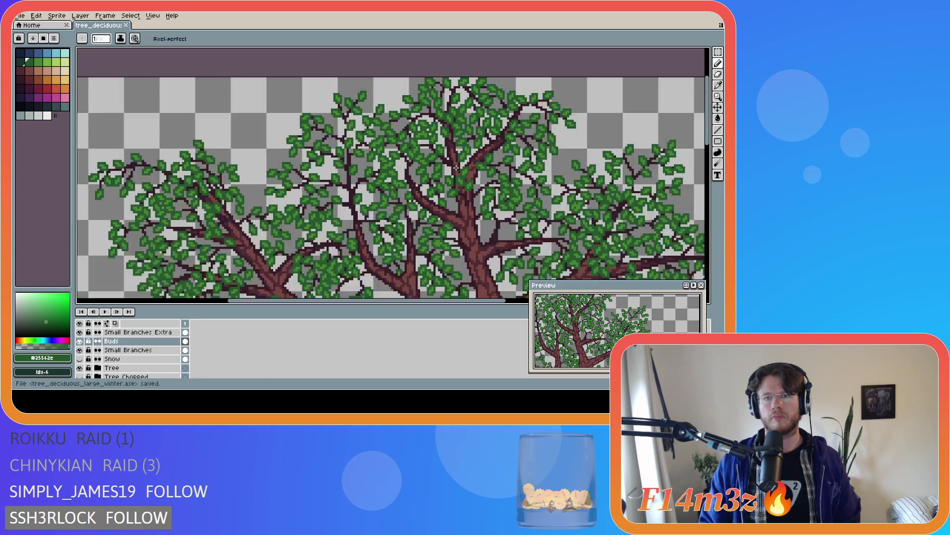
pyautogui.scroll(-1, 464, 176)
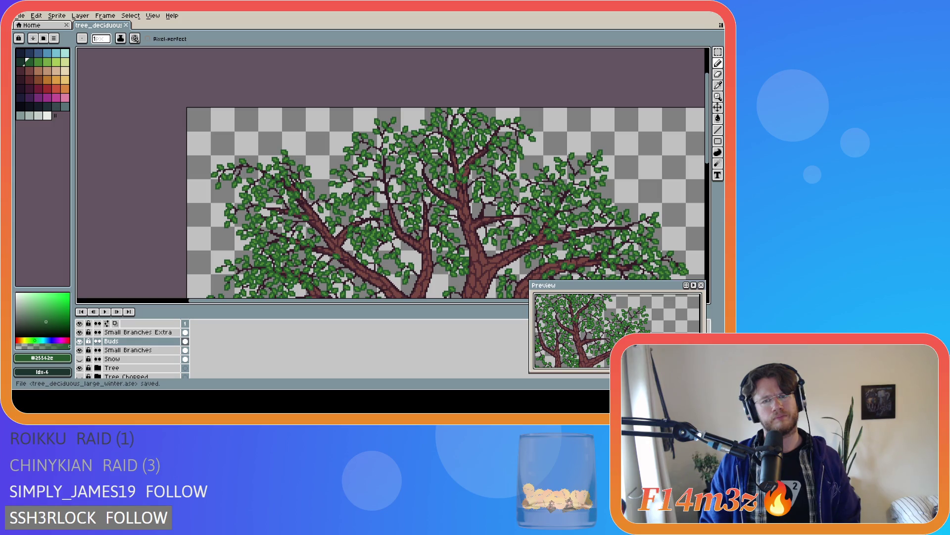
pyautogui.scroll(2, 467, 120)
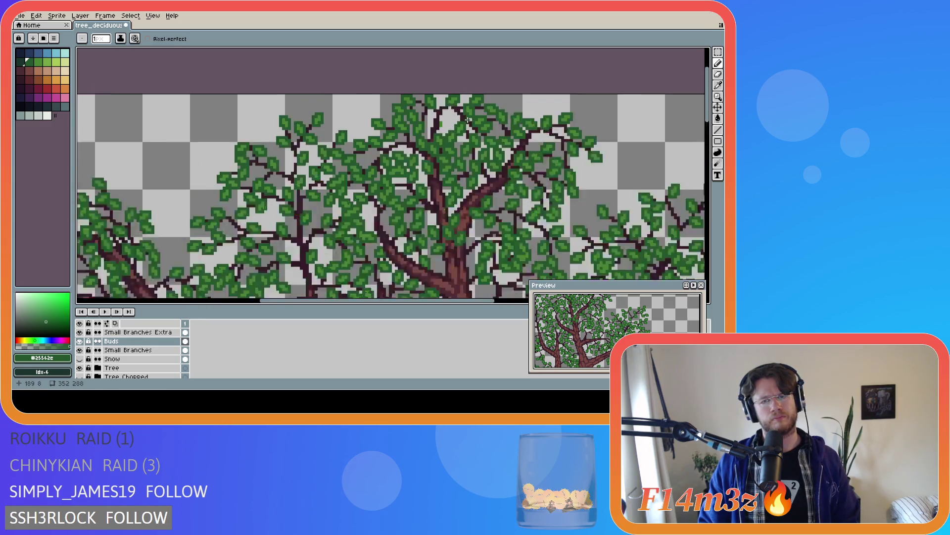
pyautogui.scroll(2, 467, 120)
# - Add a small green leaf patch near the treetop, undoing a misplaced one, sample #25542e, and save twice
pyautogui.keyDown('alt'); pyautogui.click(448, 138); pyautogui.keyUp('alt')
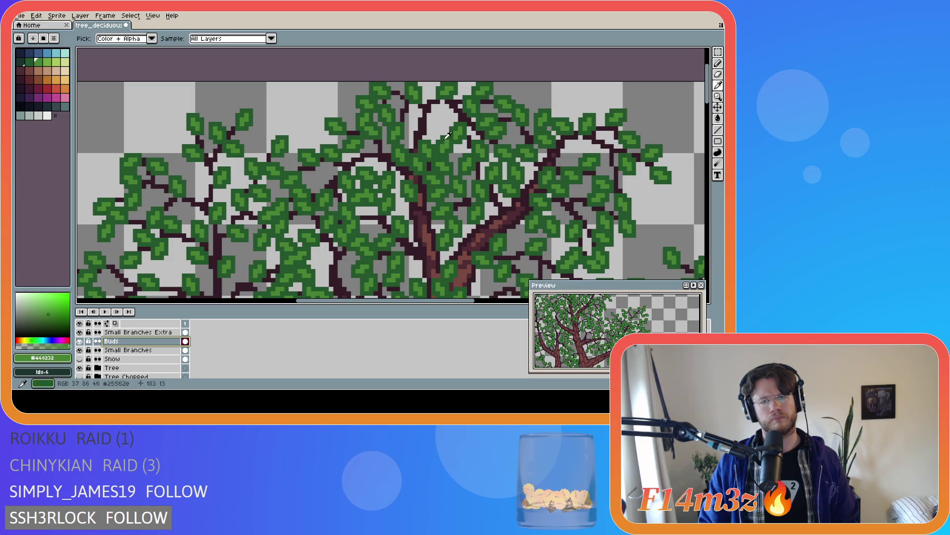
pyautogui.moveTo(428, 124); pyautogui.dragTo(431, 118)
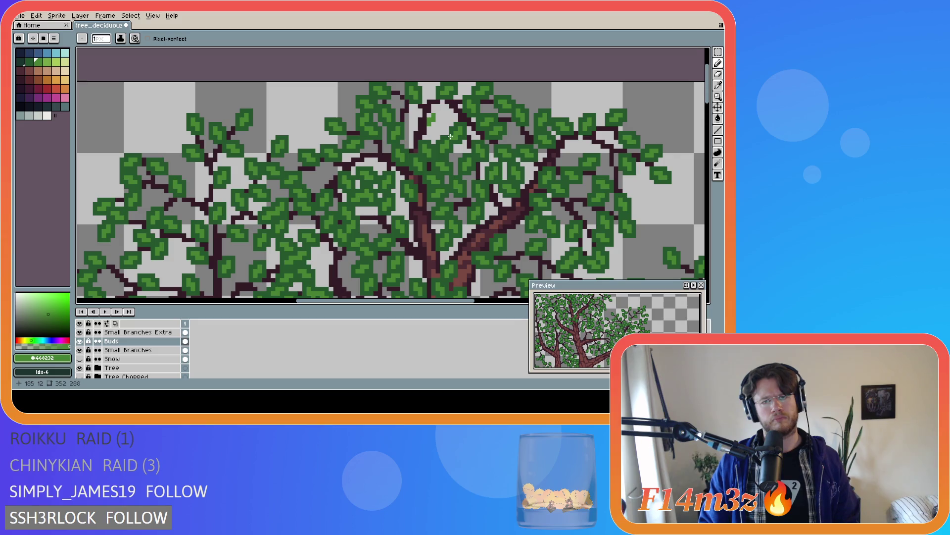
pyautogui.hotkey('ctrl', 'z')
pyautogui.moveTo(434, 125); pyautogui.dragTo(438, 119)
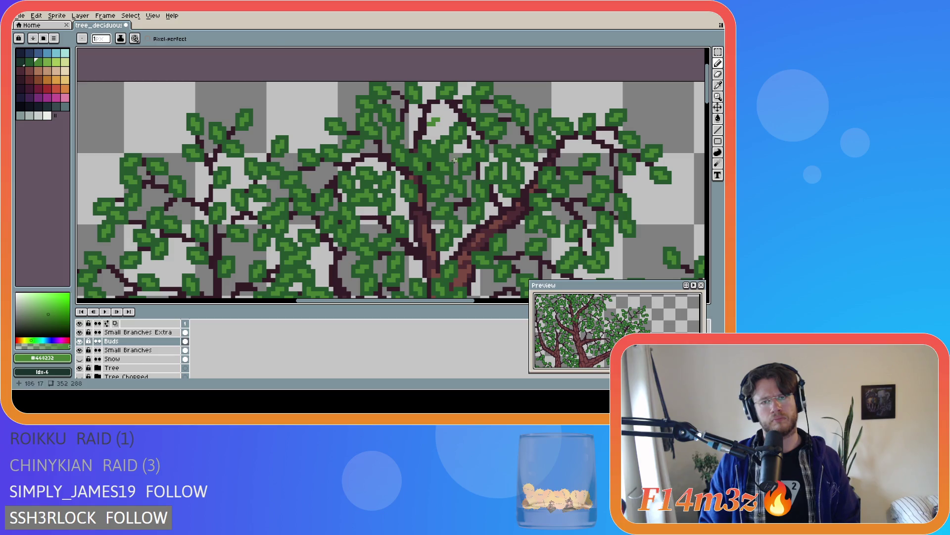
pyautogui.keyDown('alt'); pyautogui.click(428, 131); pyautogui.keyUp('alt')
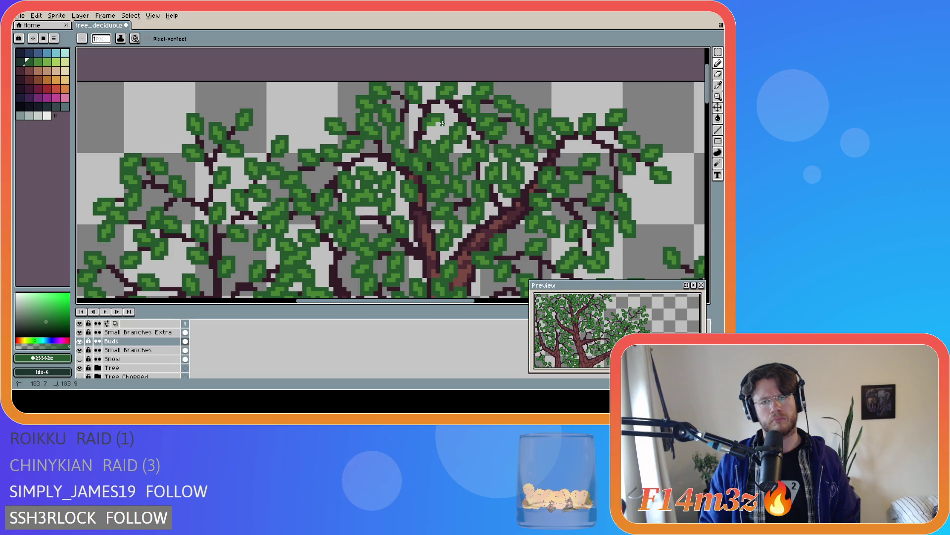
pyautogui.hotkey('ctrl', 's')
pyautogui.scroll(-1, 428, 127)
pyautogui.scroll(-1, 428, 127)
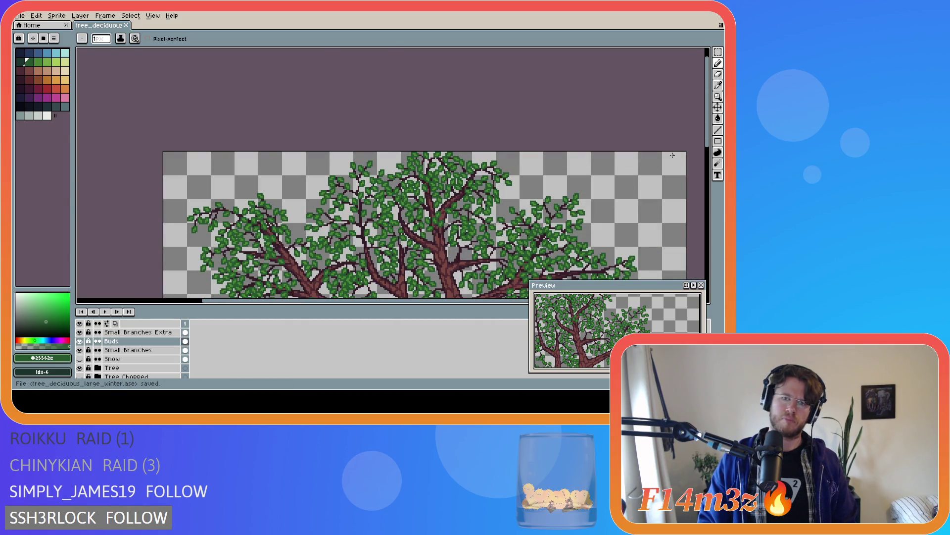
pyautogui.scroll(1, 702, 135)
pyautogui.scroll(1, 703, 142)
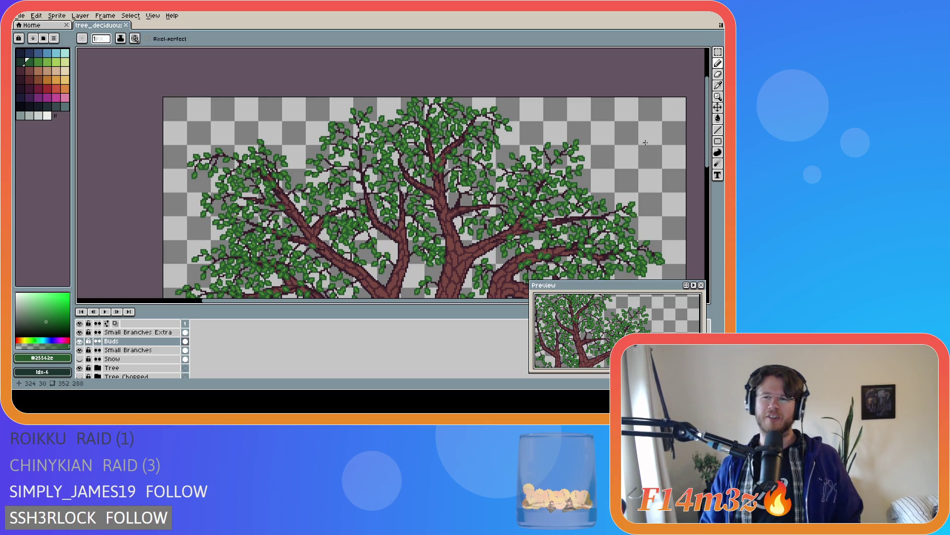
pyautogui.hotkey('ctrl', 's')
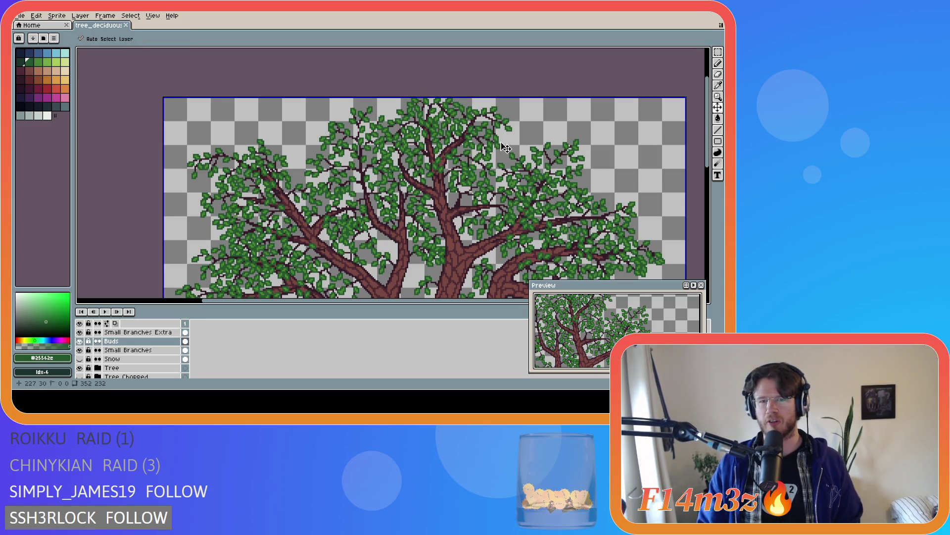
pyautogui.scroll(1, 490, 132)
pyautogui.scroll(1, 512, 133)
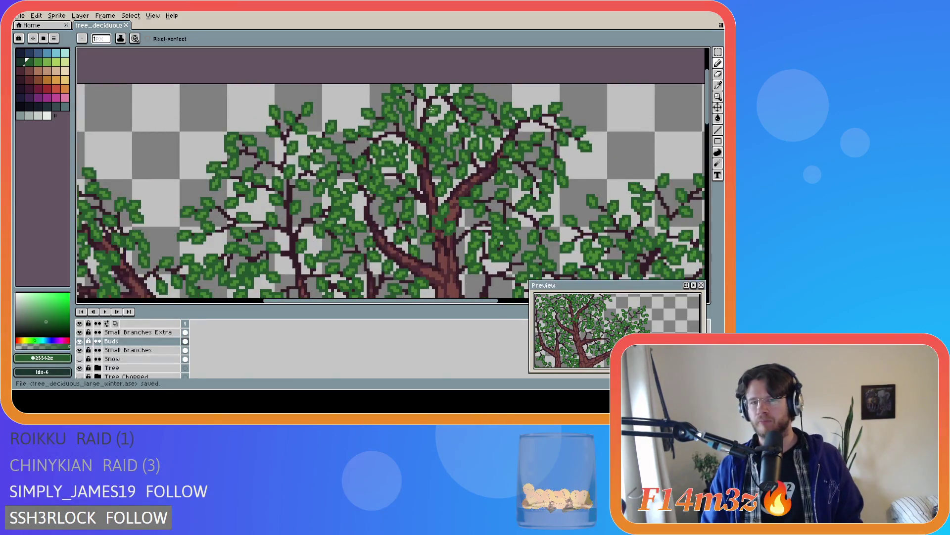
pyautogui.scroll(-2, 550, 137)
pyautogui.scroll(-1, 596, 142)
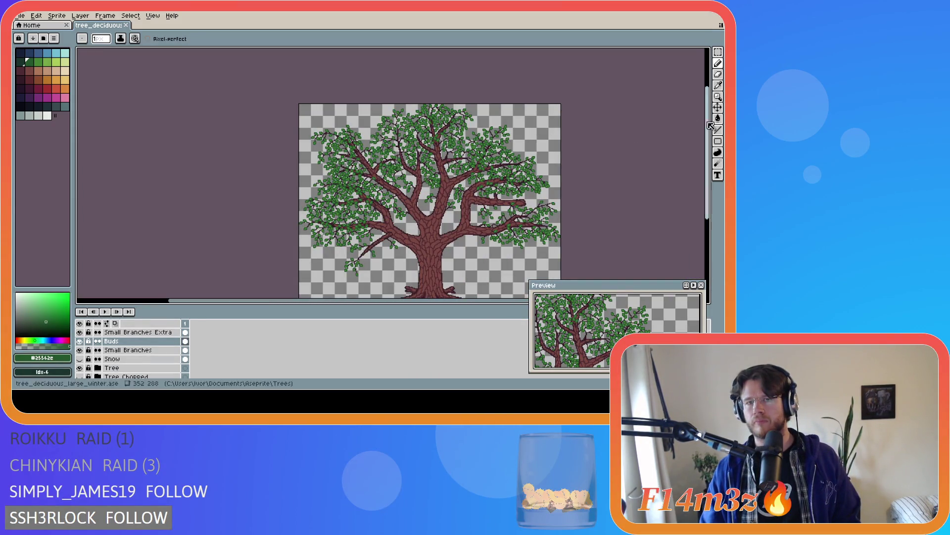
pyautogui.moveTo(710, 125); pyautogui.dragTo(712, 141)
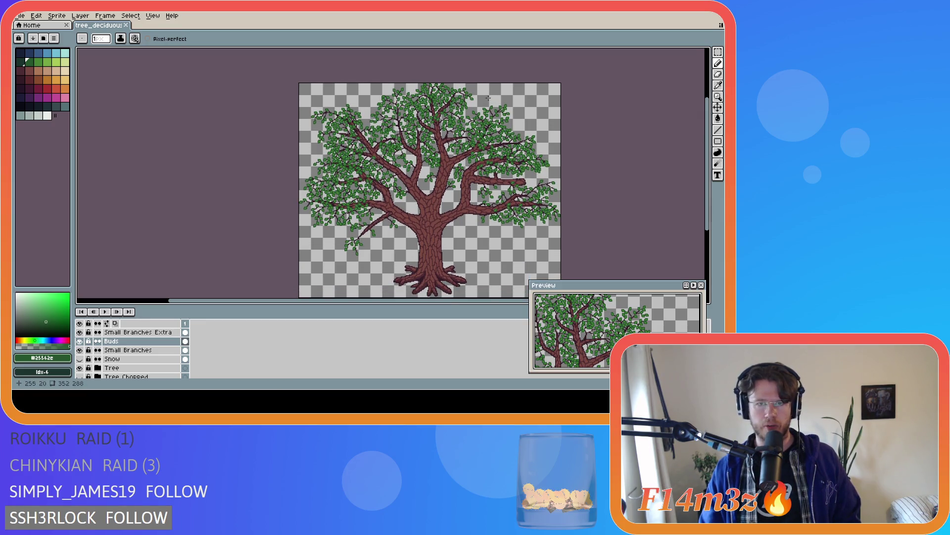
pyautogui.scroll(1, 446, 92)
# - Save the tree file again with Ctrl+S after inspecting the crown
pyautogui.hotkey('ctrl', 's')
pyautogui.scroll(-1, 446, 95)
pyautogui.scroll(-1, 483, 100)
pyautogui.scroll(1, 506, 104)
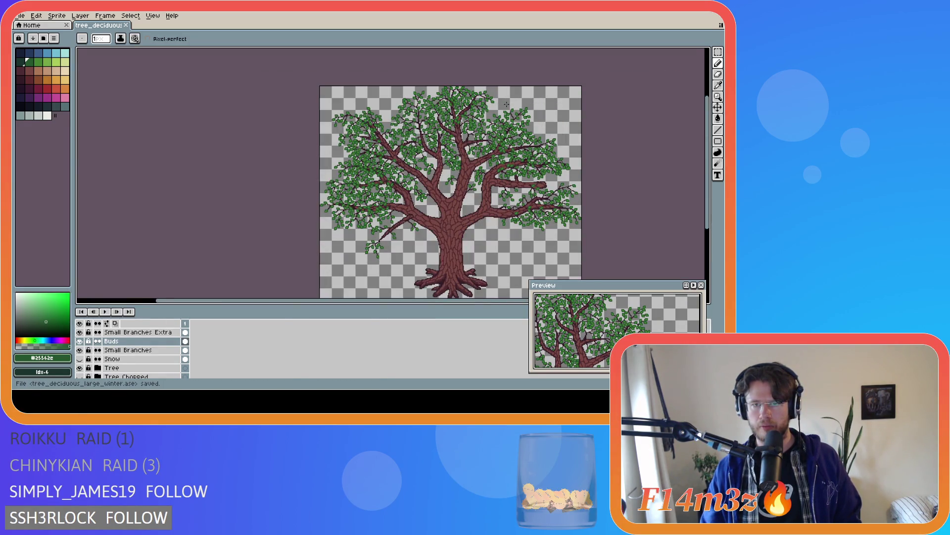
pyautogui.scroll(1, 463, 101)
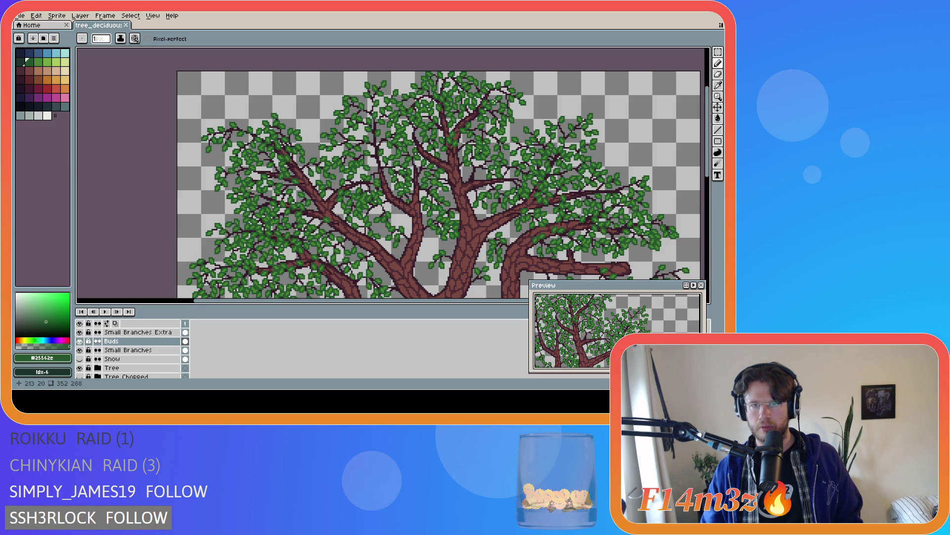
pyautogui.scroll(-1, 493, 101)
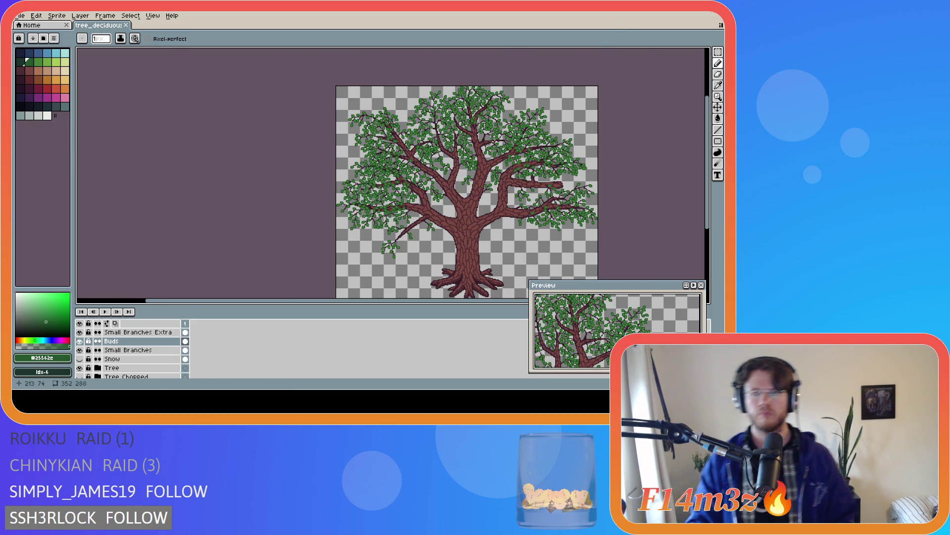
pyautogui.scroll(3, 494, 137)
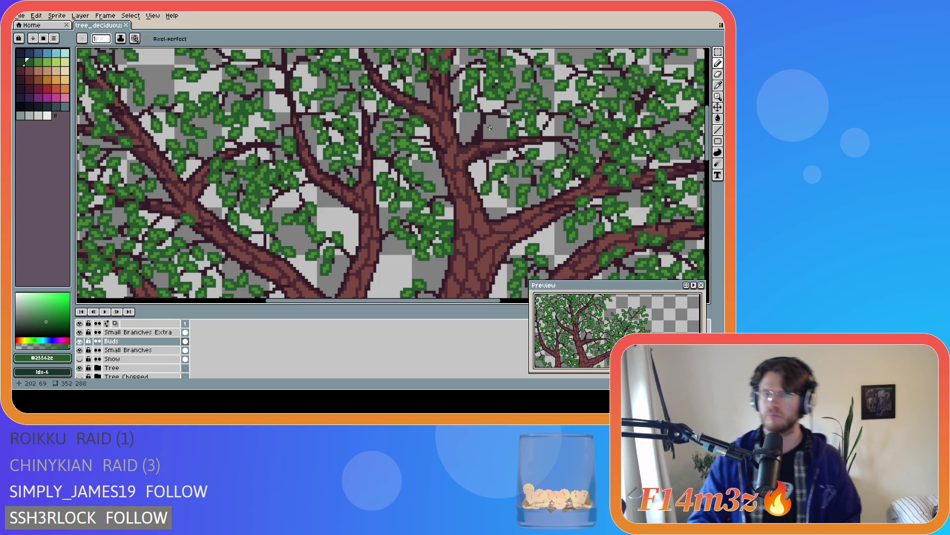
pyautogui.scroll(-2, 489, 128)
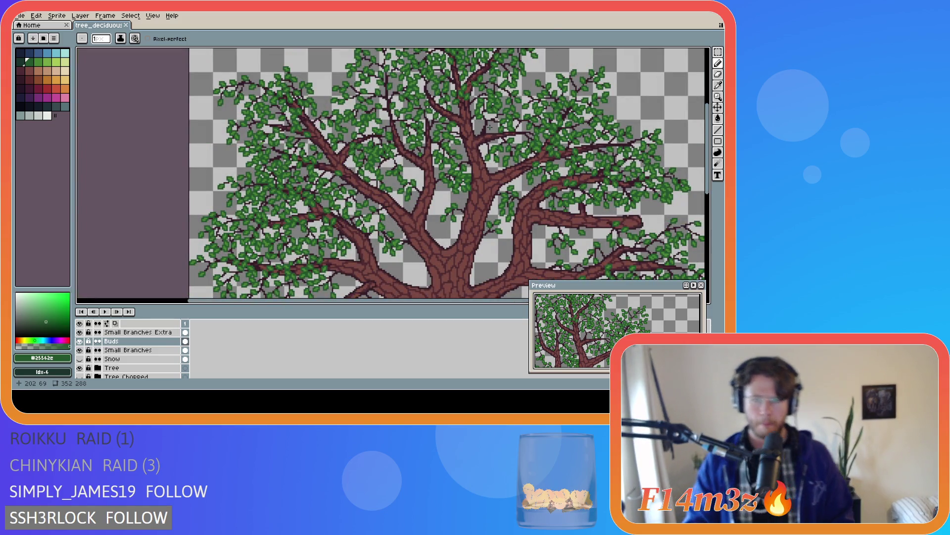
pyautogui.scroll(-1, 491, 127)
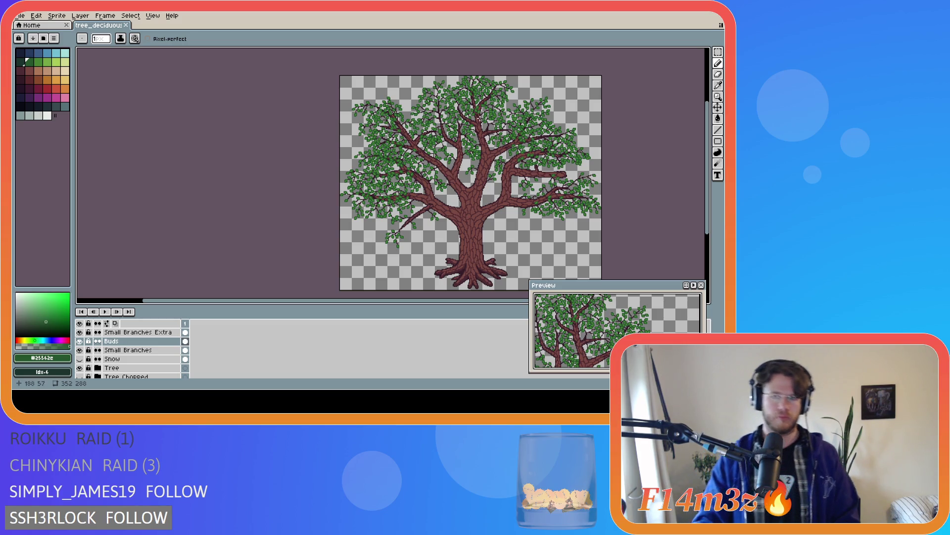
pyautogui.scroll(1, 482, 111)
pyautogui.scroll(1, 482, 111)
pyautogui.scroll(-2, 470, 118)
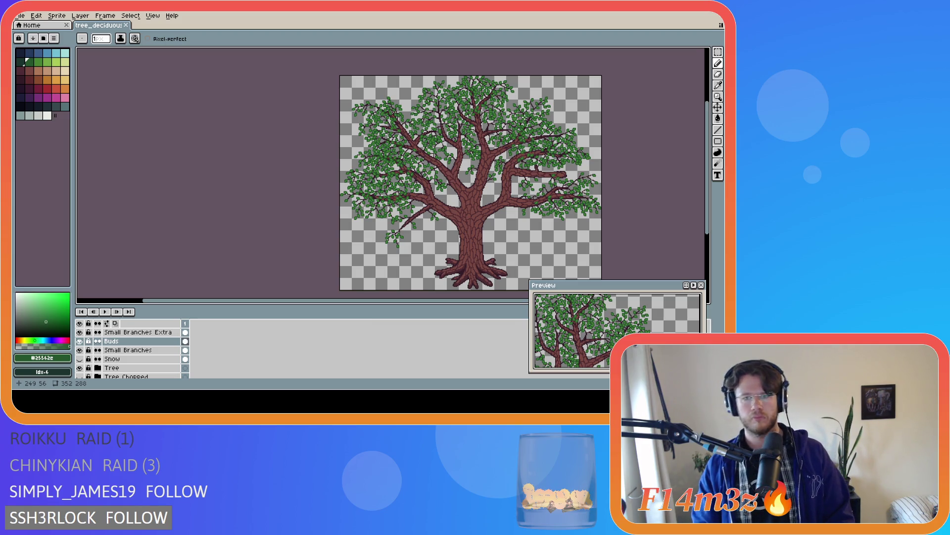
pyautogui.scroll(2, 492, 111)
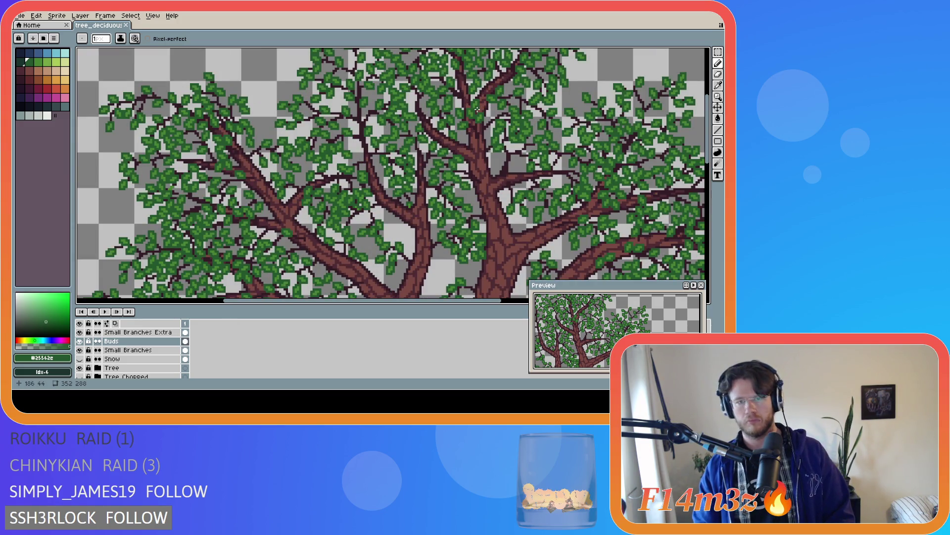
# - Switch the drawing colour to dark twig brown #341c27 from the palette and save the file
pyautogui.keyDown('alt'); pyautogui.click(476, 111); pyautogui.keyUp('alt')
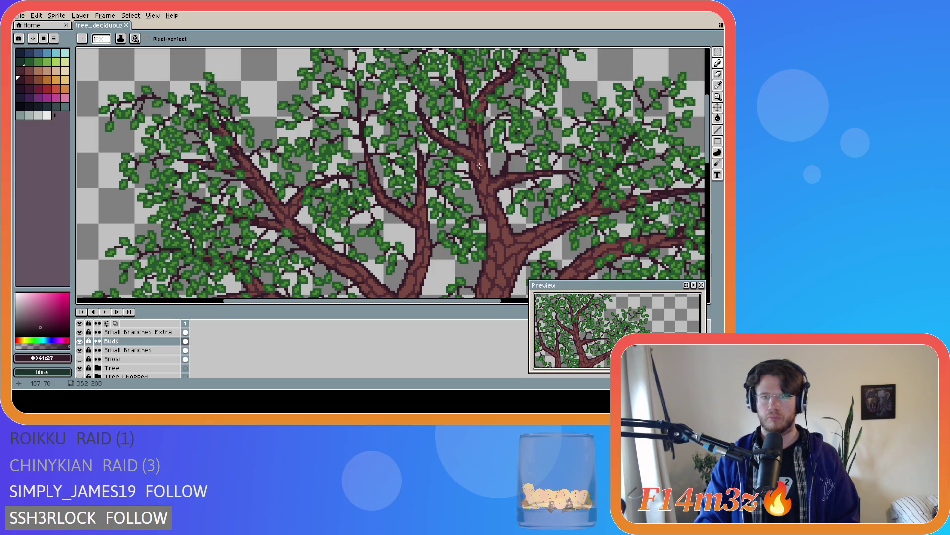
pyautogui.scroll(-2, 479, 165)
pyautogui.scroll(-1, 479, 165)
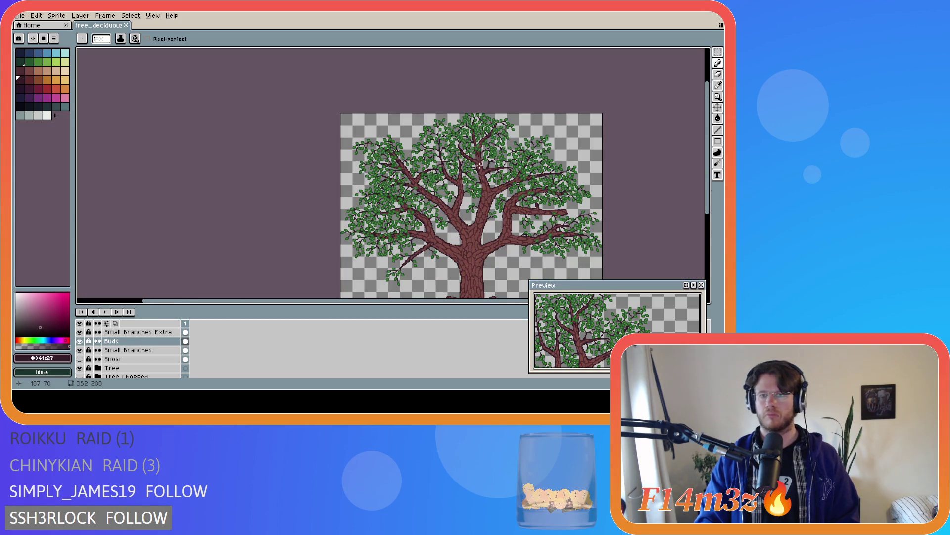
pyautogui.hotkey('ctrl', 's')
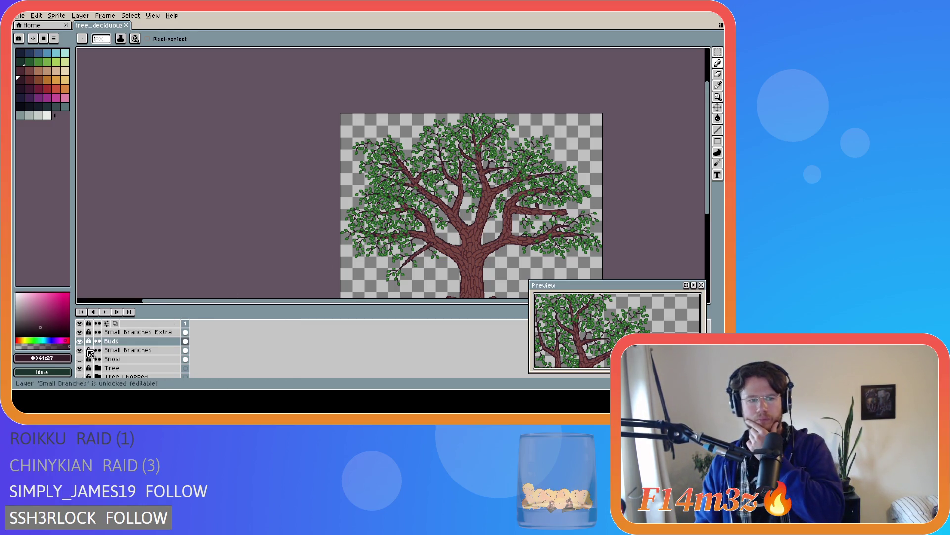
pyautogui.scroll(1, 84, 342)
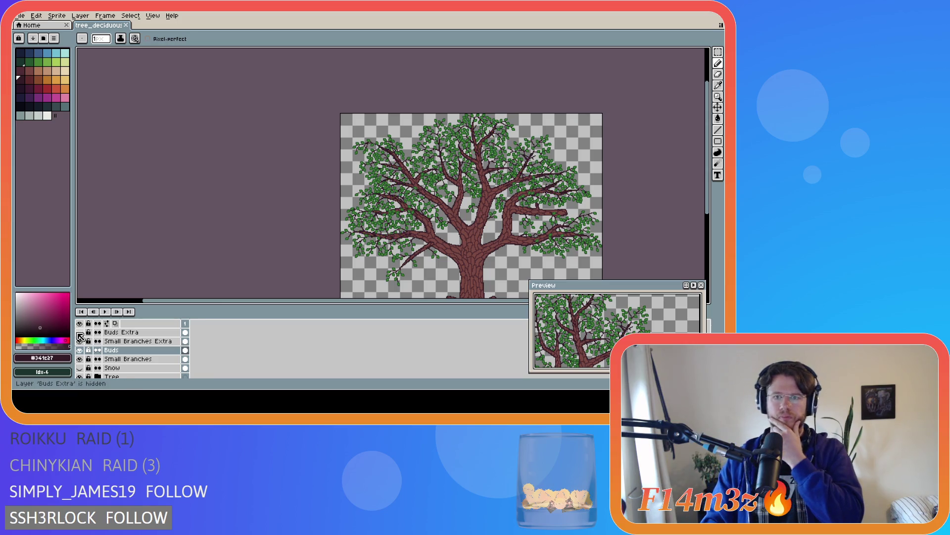
pyautogui.click(80, 332)
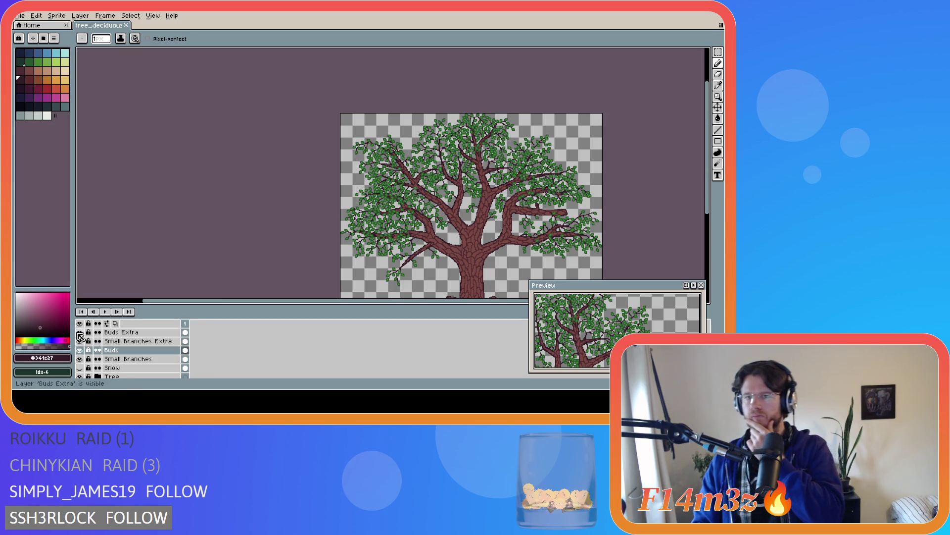
pyautogui.click(80, 333)
pyautogui.click(80, 333)
pyautogui.click(80, 333)
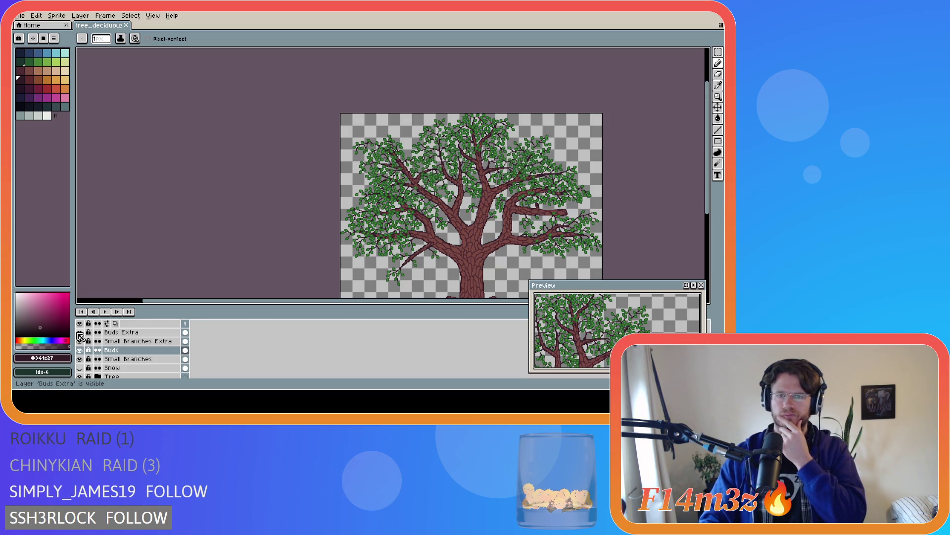
pyautogui.scroll(2, 491, 136)
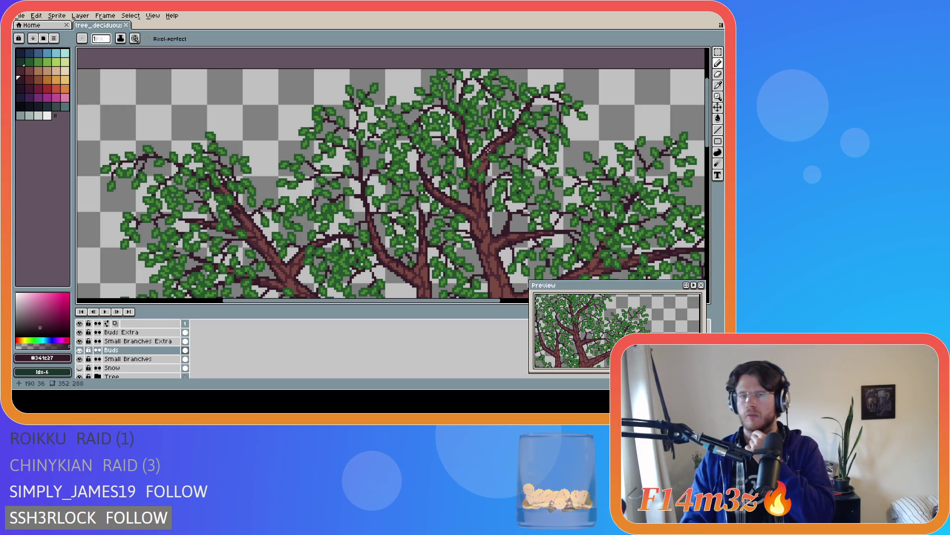
pyautogui.scroll(-3, 476, 198)
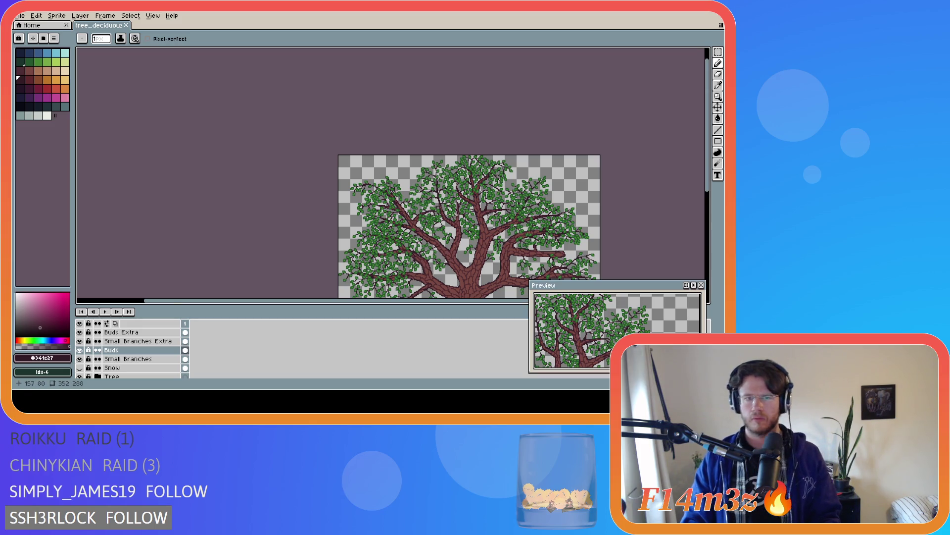
pyautogui.hscroll(3, 476, 295)
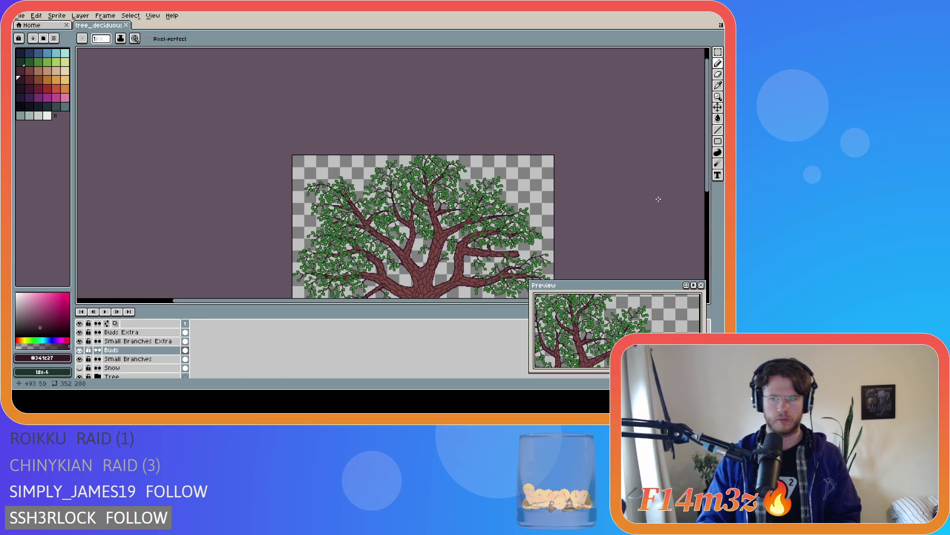
pyautogui.moveTo(702, 173); pyautogui.dragTo(705, 230)
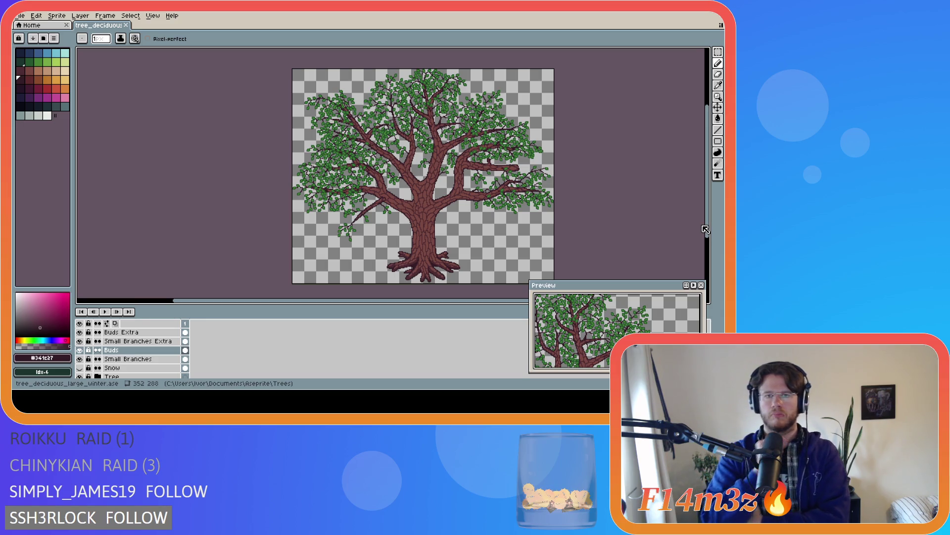
pyautogui.scroll(3, 404, 225)
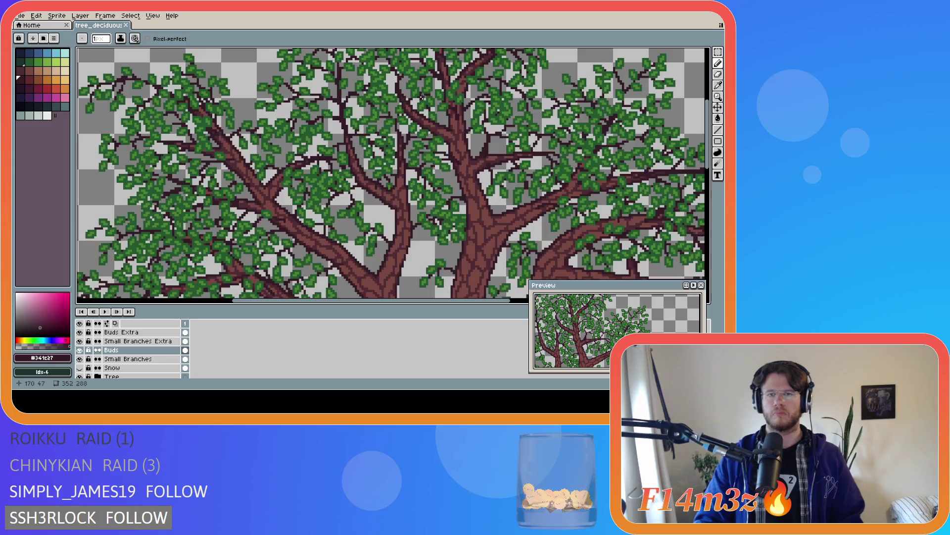
pyautogui.scroll(1, 429, 112)
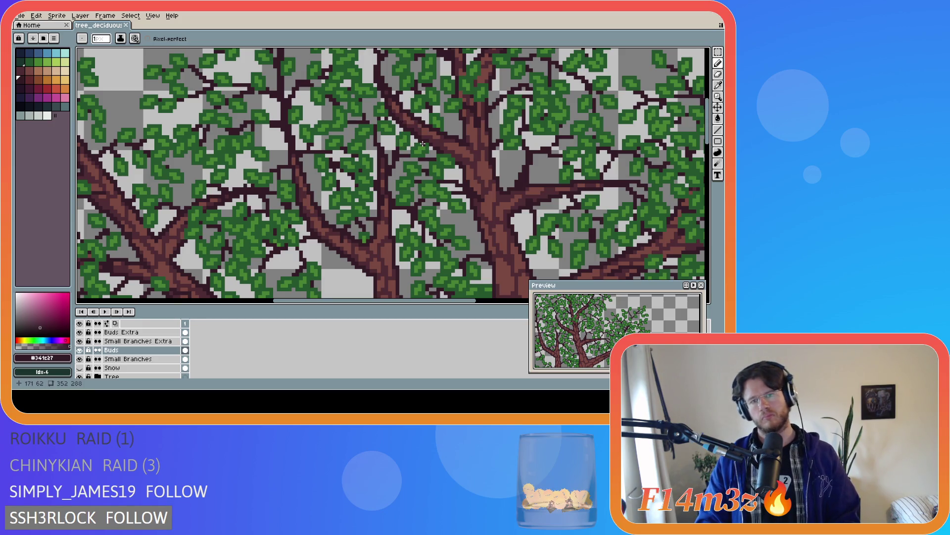
pyautogui.scroll(-1, 475, 170)
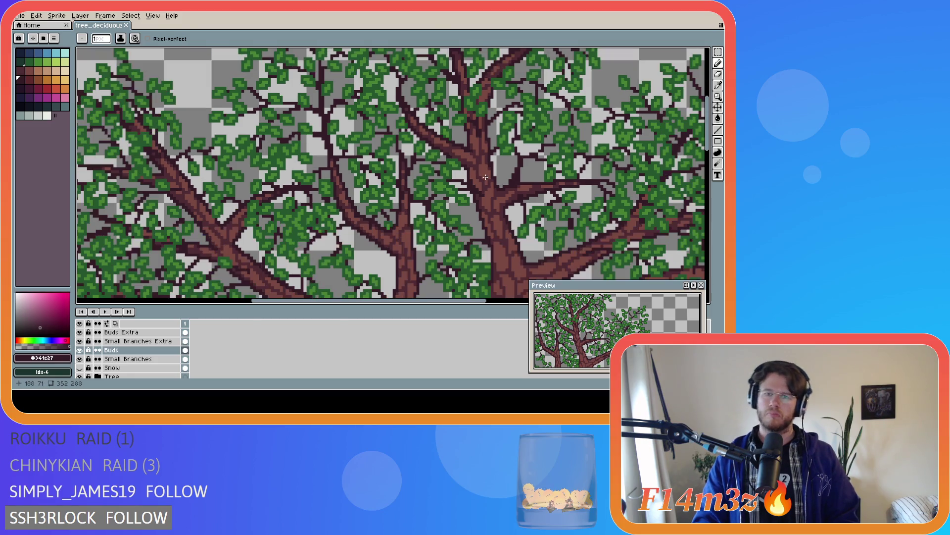
pyautogui.scroll(1, 480, 173)
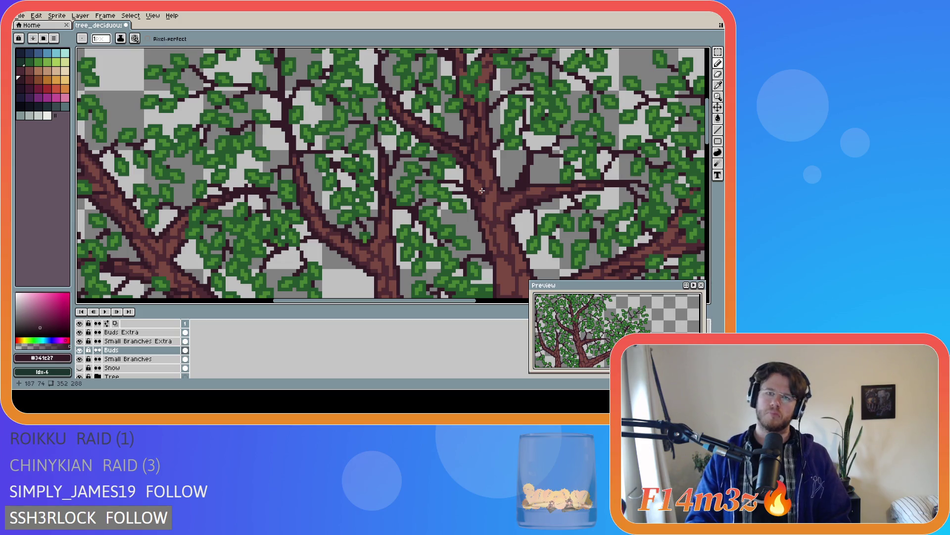
# - Flash the Tree layer off and on to check it, then sample the leaf green with the eyedropper
pyautogui.click(80, 376)
pyautogui.click(80, 376)
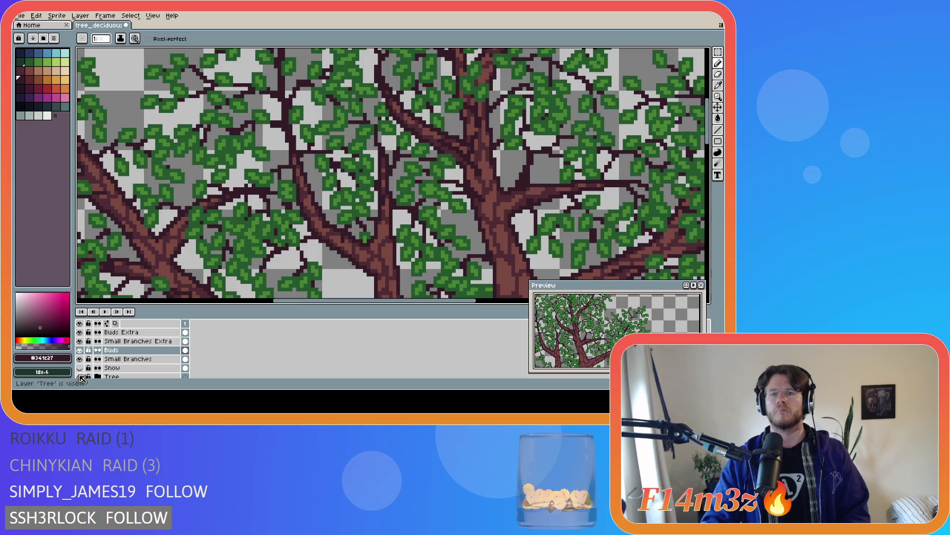
pyautogui.press('i')
pyautogui.click(515, 141)
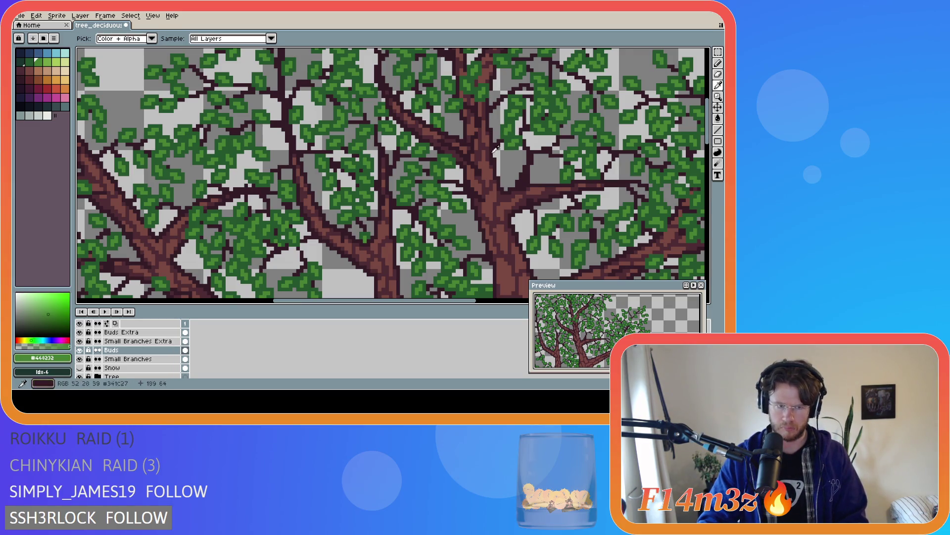
pyautogui.press('b')
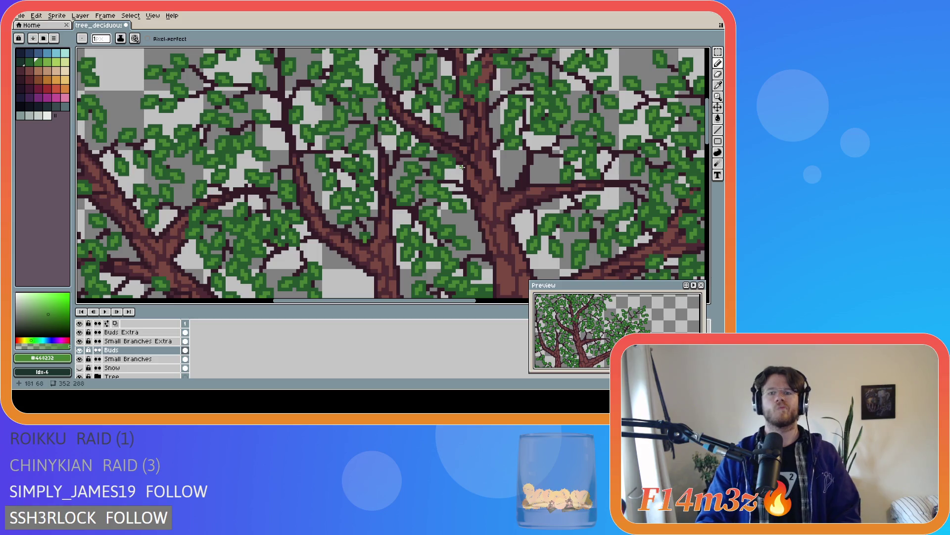
# - Magic-wand a branch outline patch to locate its layer, settle on Buds Extra as active, and clear the selection
pyautogui.press('w')
pyautogui.click(477, 180)
pyautogui.hotkey('ctrl', 'd')
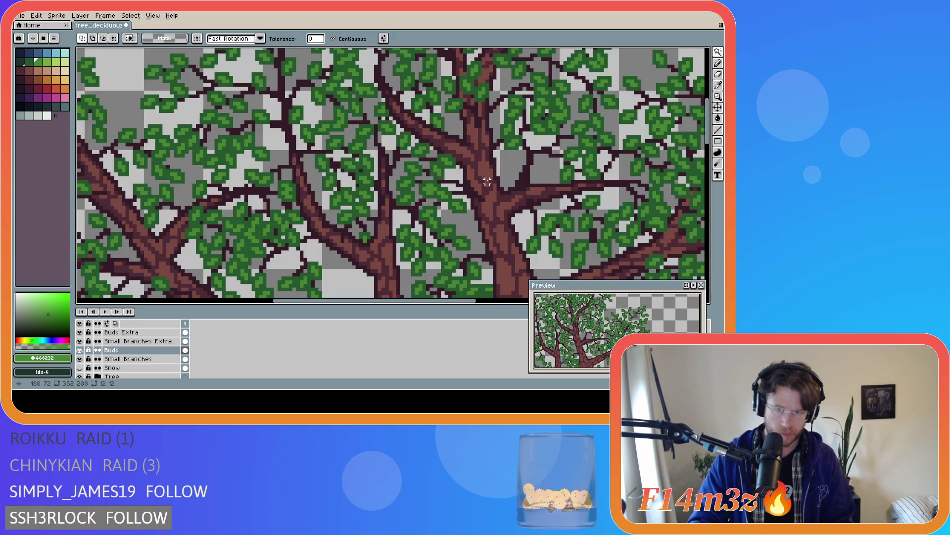
pyautogui.click(137, 341)
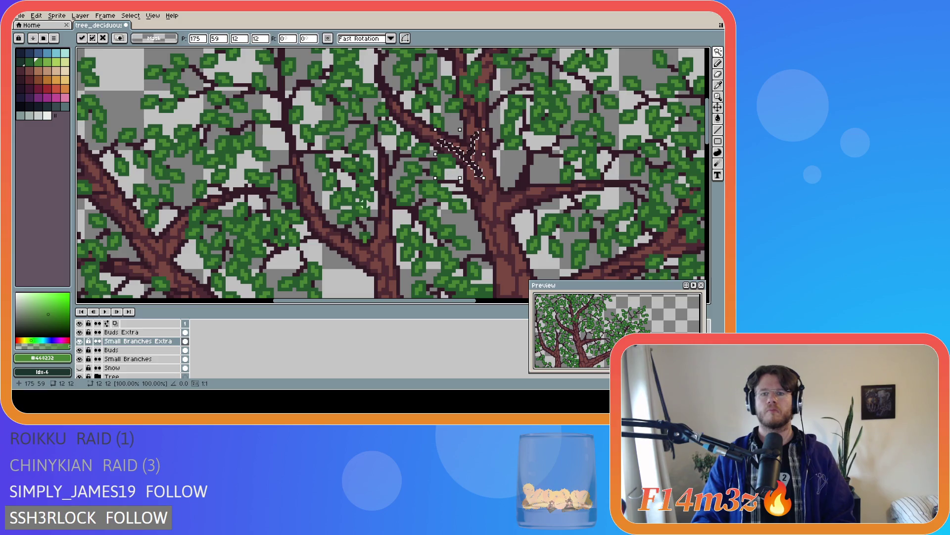
pyautogui.hotkey('ctrl', 'shift', 'd')
pyautogui.click(122, 332)
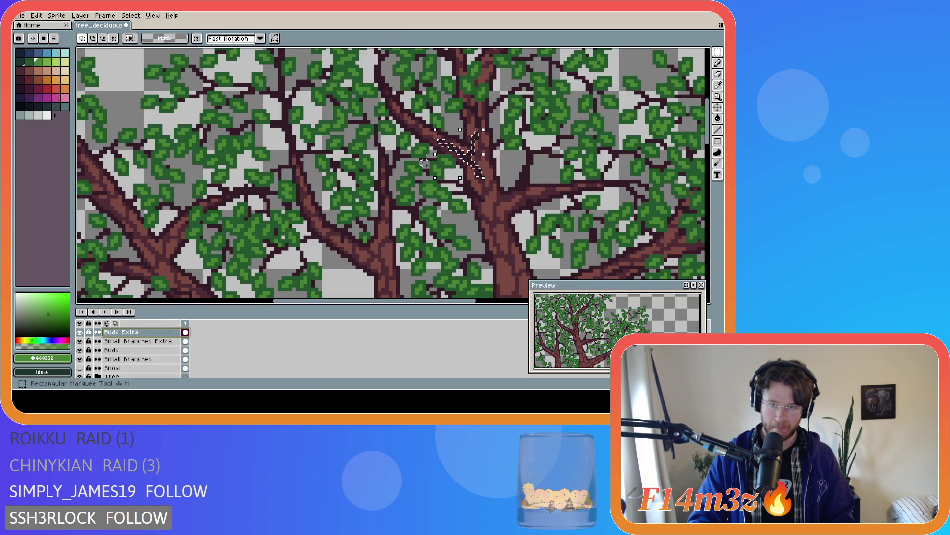
pyautogui.hotkey('ctrl', 'd')
pyautogui.press('i')
pyautogui.press('b')
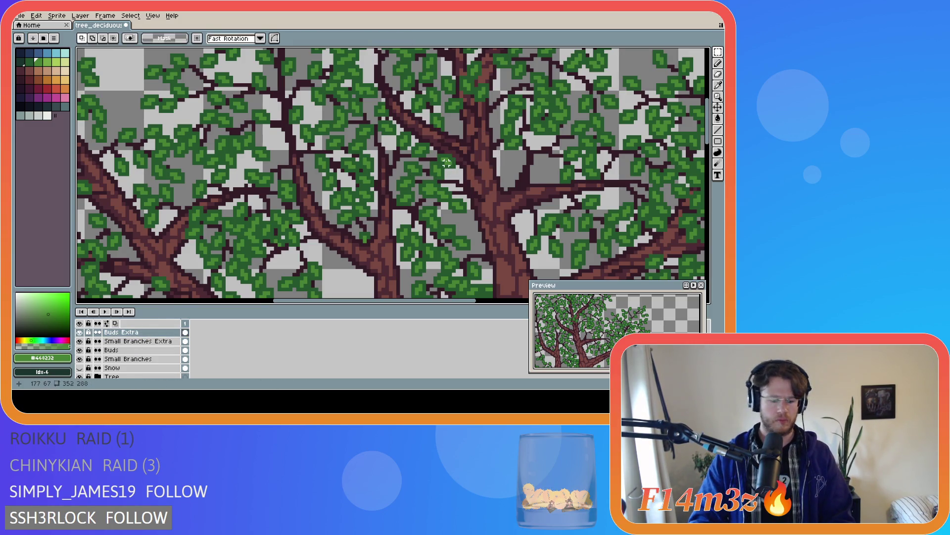
# - Place green bud pixels around the central branch fork, undoing one, then add a darker #25542e bud pixel
pyautogui.click(479, 125)
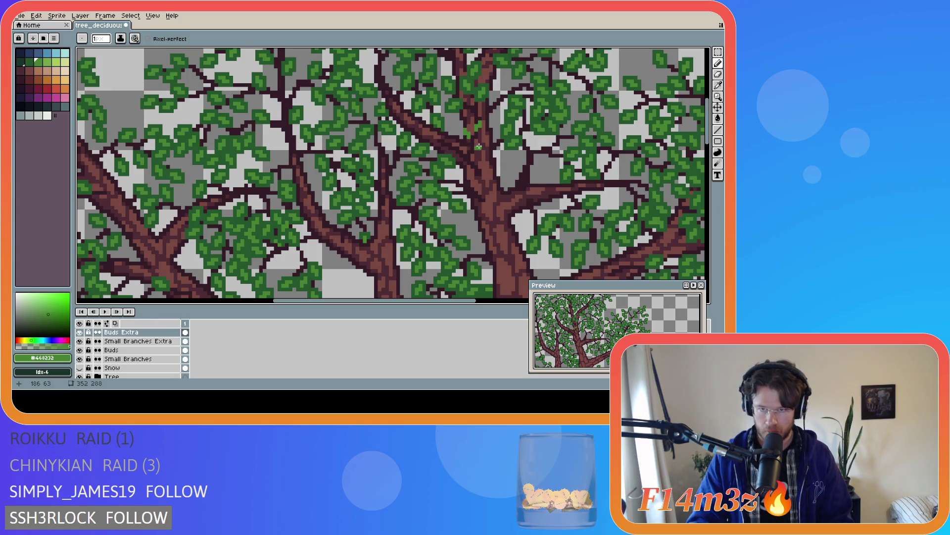
pyautogui.click(433, 134)
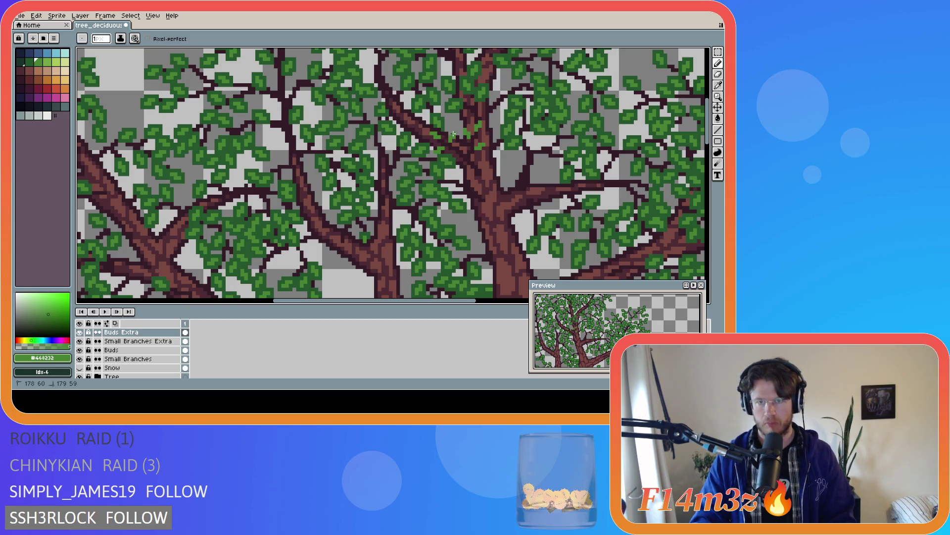
pyautogui.hotkey('ctrl', 'z')
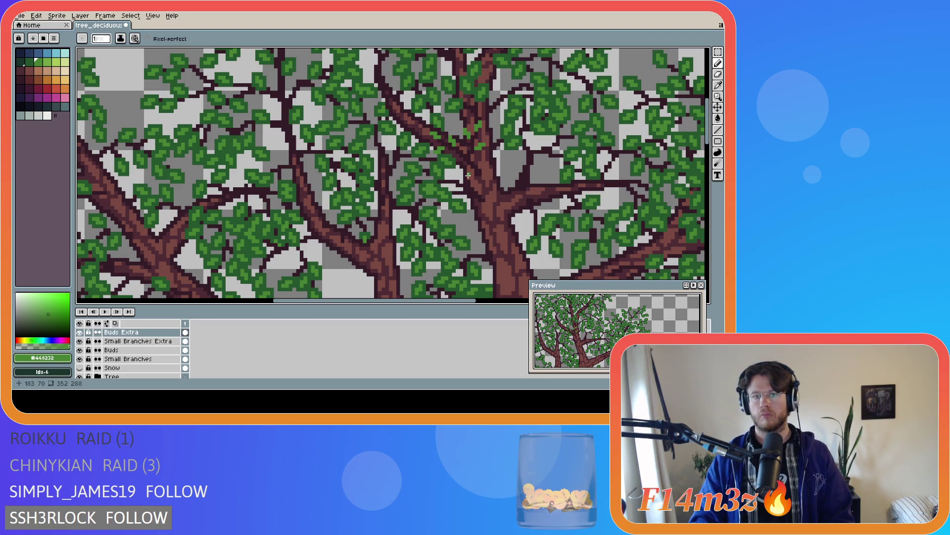
pyautogui.click(463, 164)
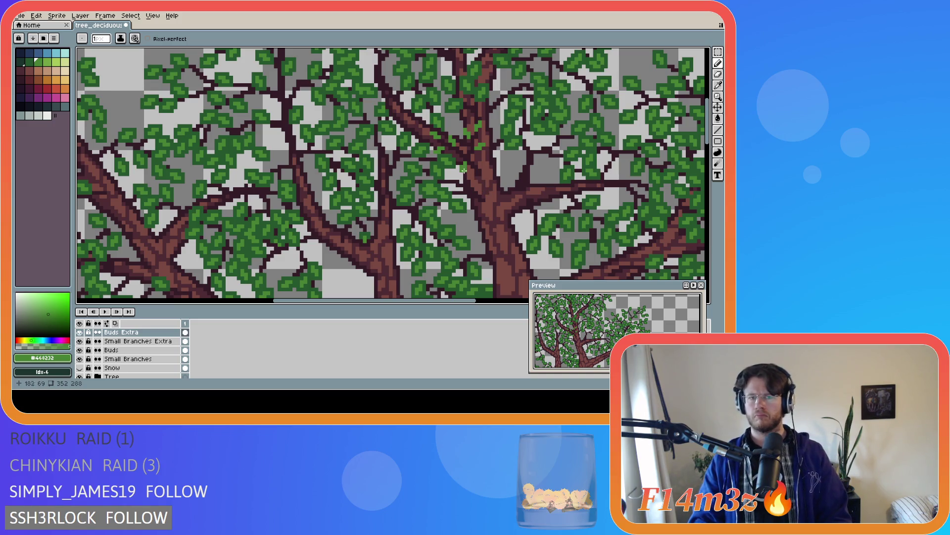
pyautogui.keyDown('alt'); pyautogui.click(446, 154); pyautogui.keyUp('alt')
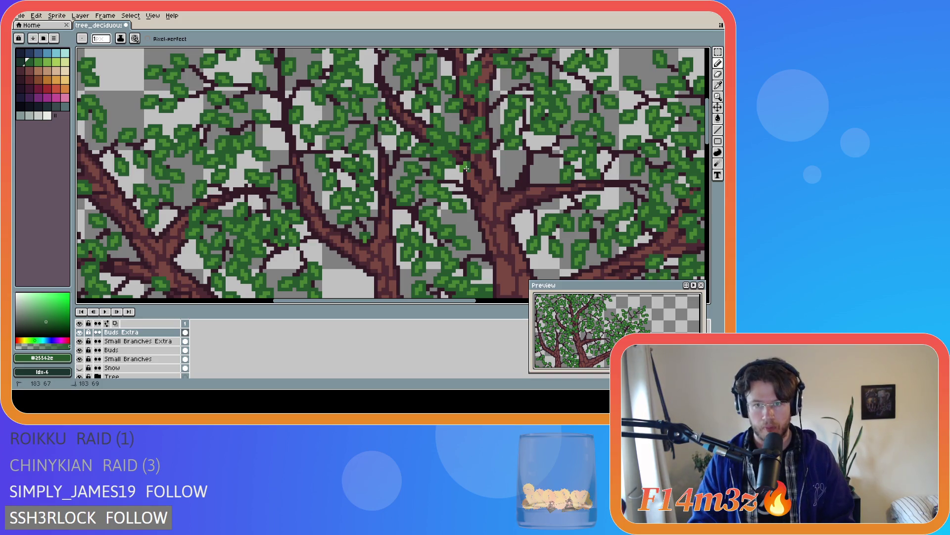
pyautogui.moveTo(459, 173); pyautogui.dragTo(459, 170)
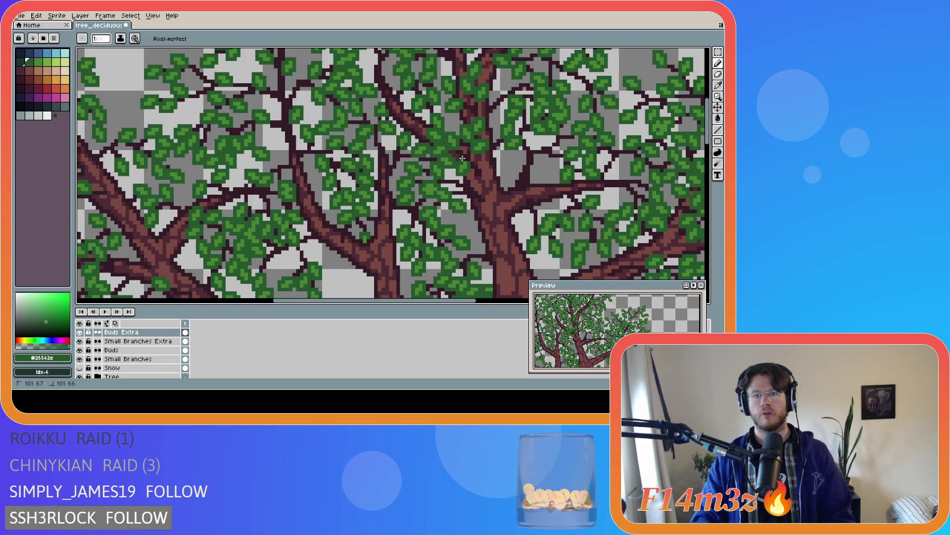
# - Save tree_deciduous_large_winter.ase repeatedly with Ctrl+S
pyautogui.hotkey('ctrl', 's')
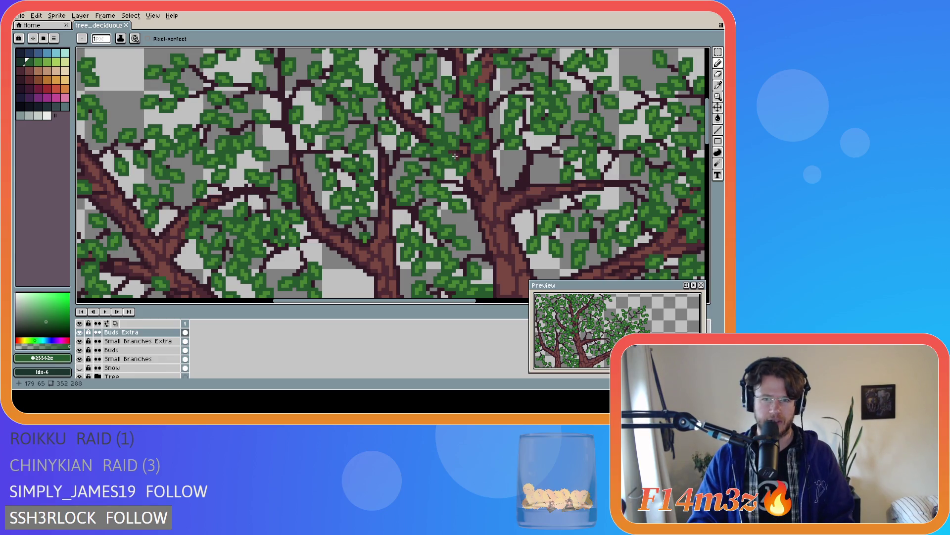
pyautogui.hotkey('ctrl', 's')
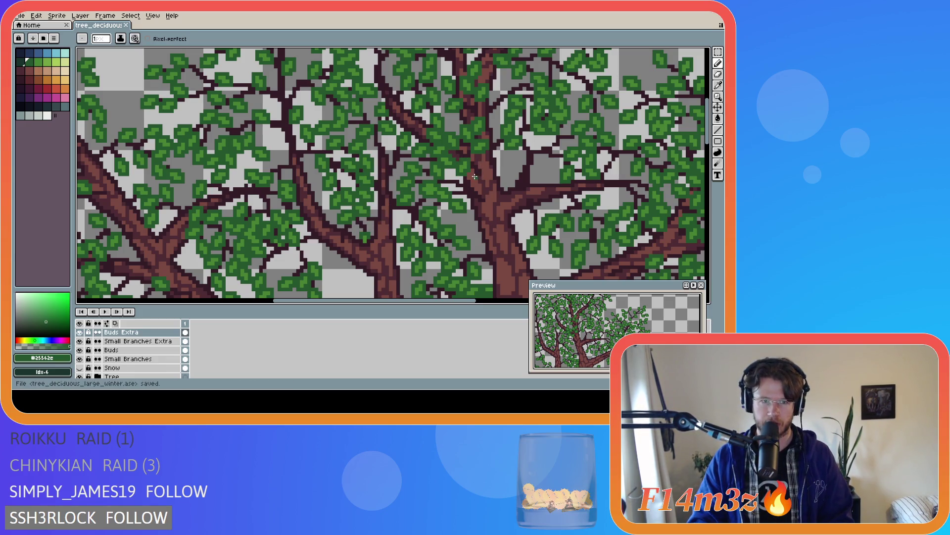
pyautogui.hotkey('ctrl', 's')
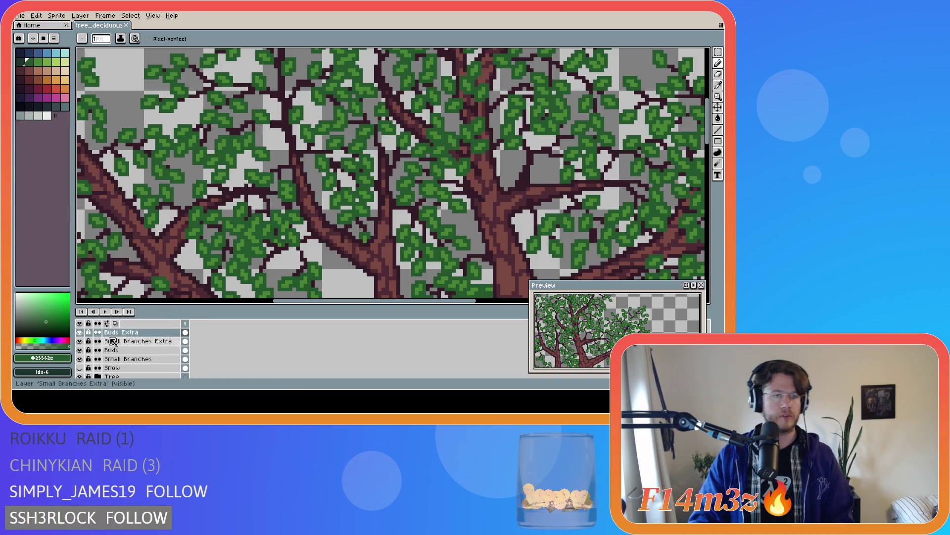
# - Toggle Buds Extra to compare the canopy, then ready the eraser on Small Branches Extra and Buds Extra
pyautogui.click(80, 333)
pyautogui.click(80, 333)
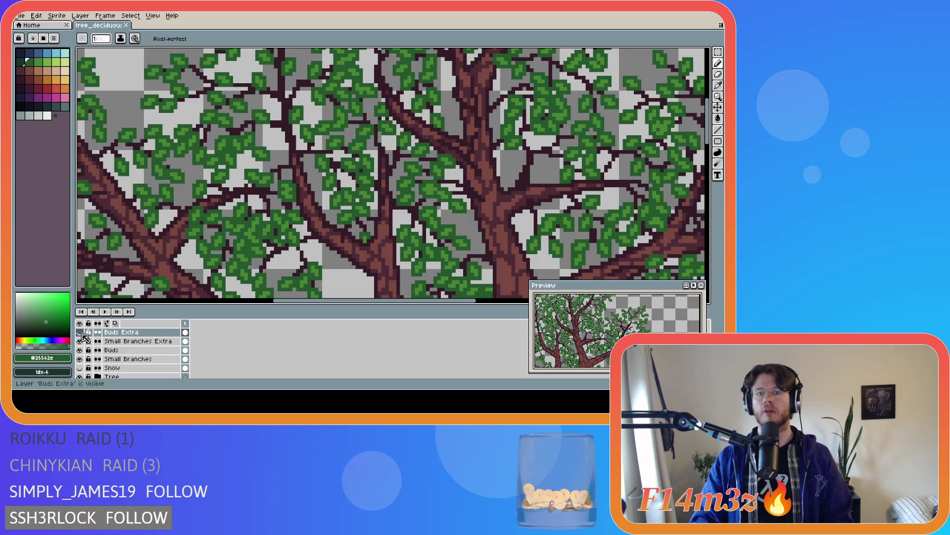
pyautogui.click(80, 332)
pyautogui.click(81, 333)
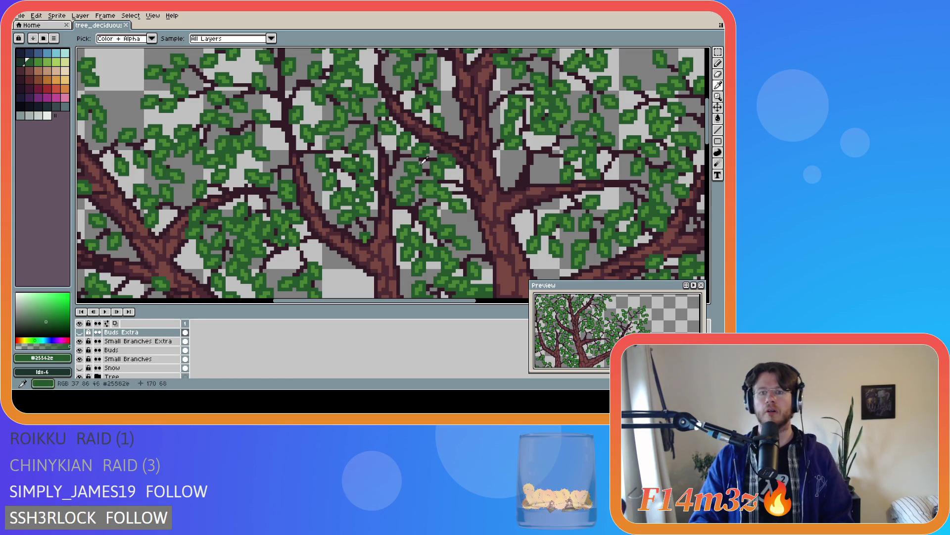
pyautogui.keyDown('alt'); pyautogui.click(442, 147); pyautogui.keyUp('alt')
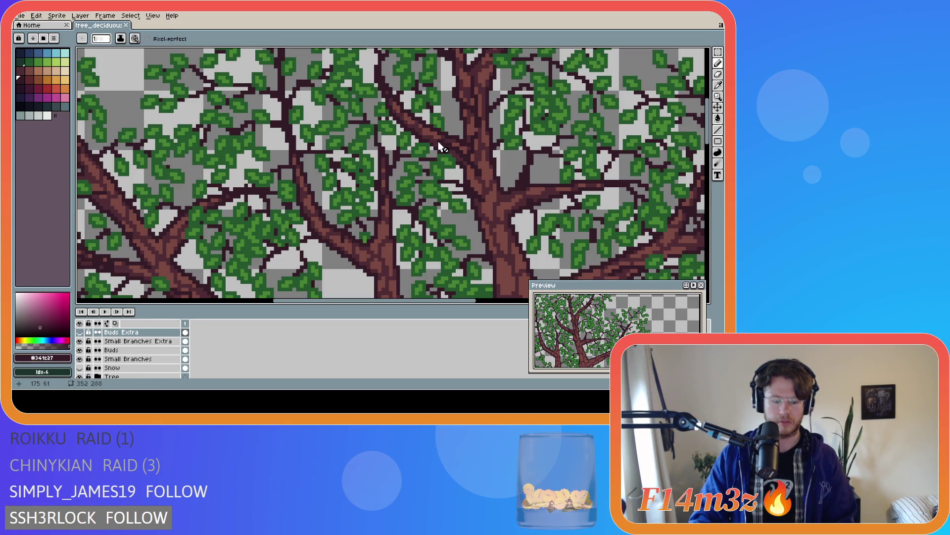
pyautogui.click(137, 341)
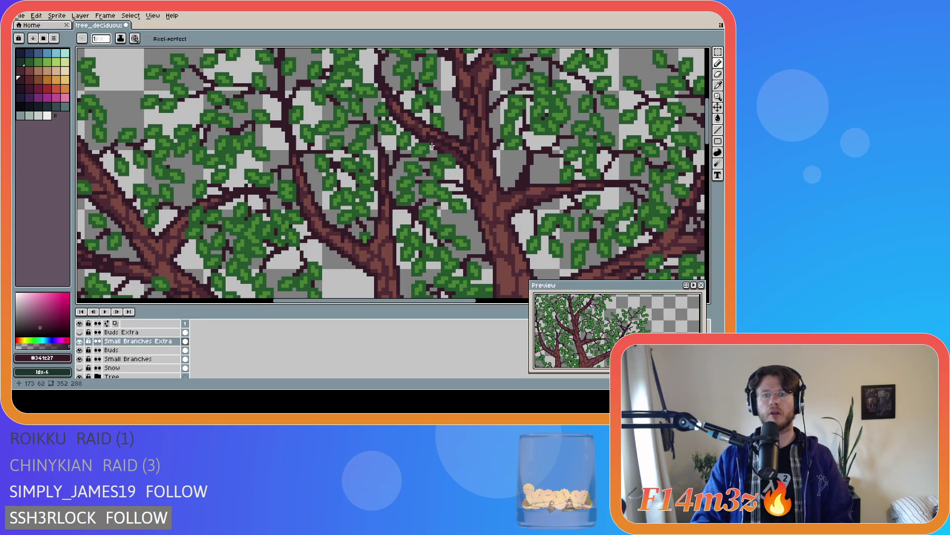
pyautogui.press('e')
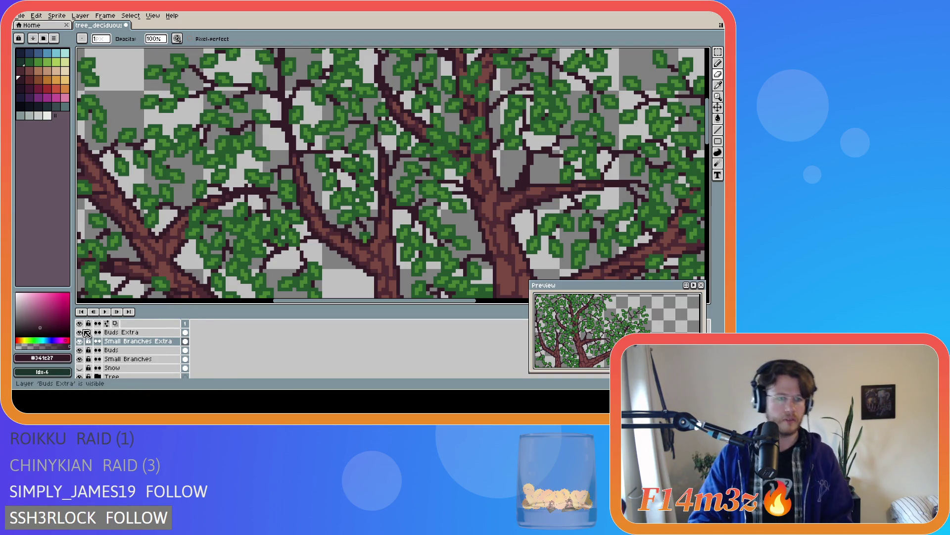
pyautogui.click(120, 334)
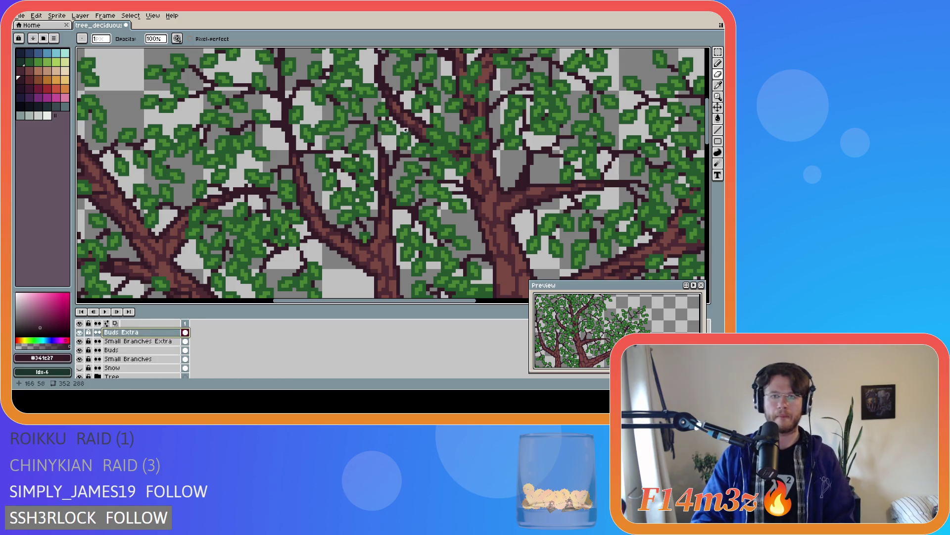
# - Select a small patch of leaves on Buds Extra, nudge it slightly down-left and save
pyautogui.press('m')
pyautogui.moveTo(428, 130)
pyautogui.mouseDown()
pyautogui.moveTo(443, 141)
pyautogui.moveTo(417, 128)
pyautogui.moveTo(423, 136)
pyautogui.mouseUp()
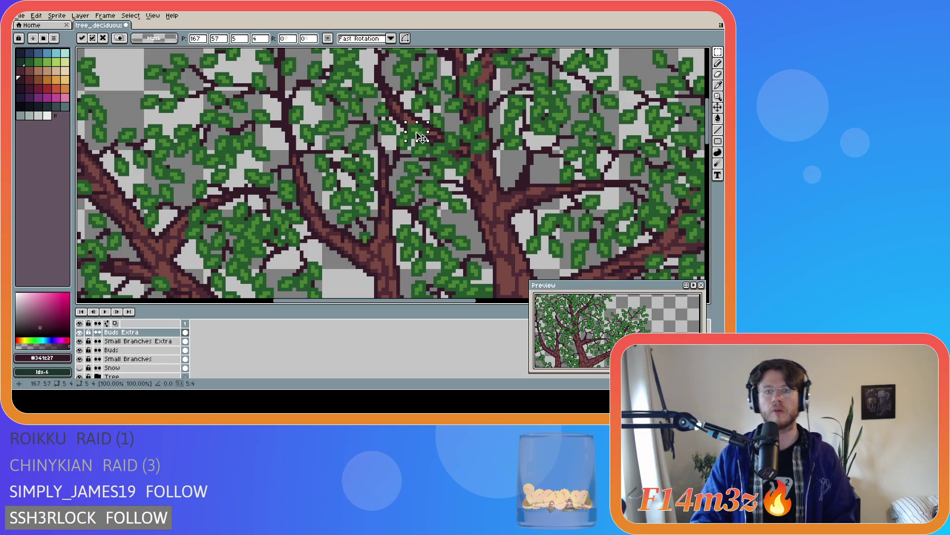
pyautogui.moveTo(426, 136); pyautogui.dragTo(425, 137)
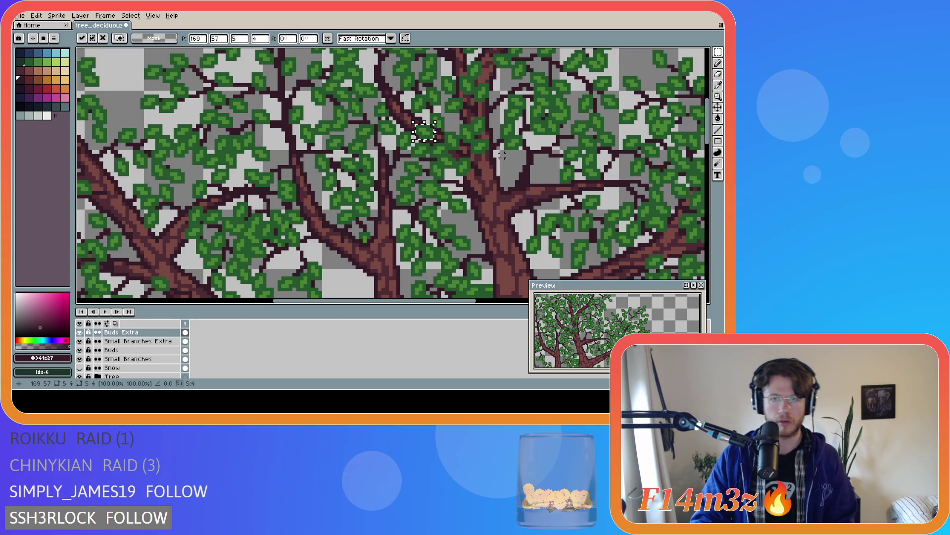
pyautogui.click(461, 120)
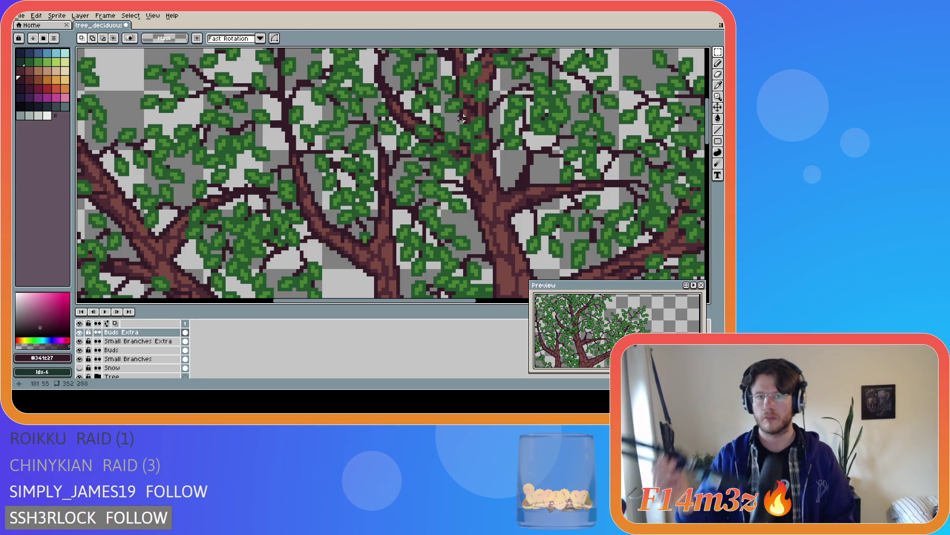
pyautogui.hotkey('ctrl', 's')
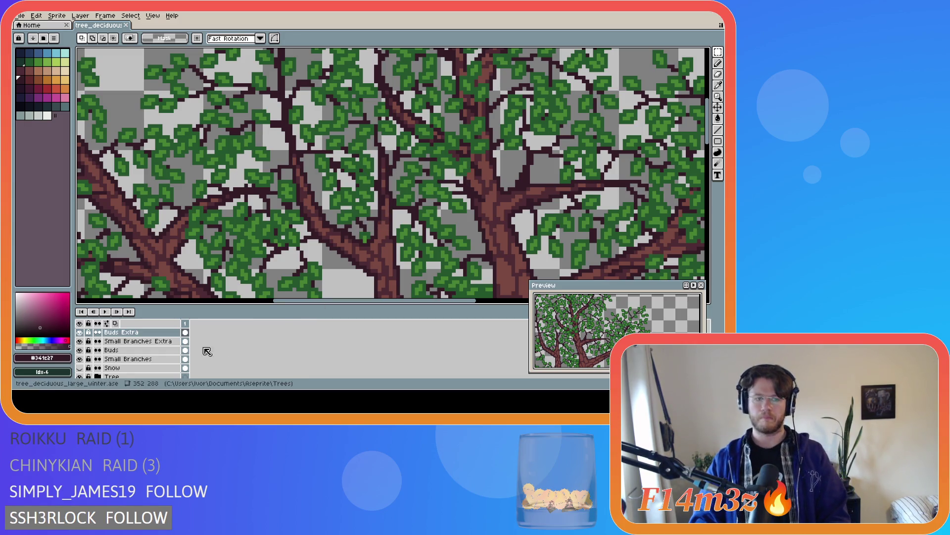
# - Toggle the Buds Extra layer on and off to compare the moved leaves
pyautogui.click(80, 333)
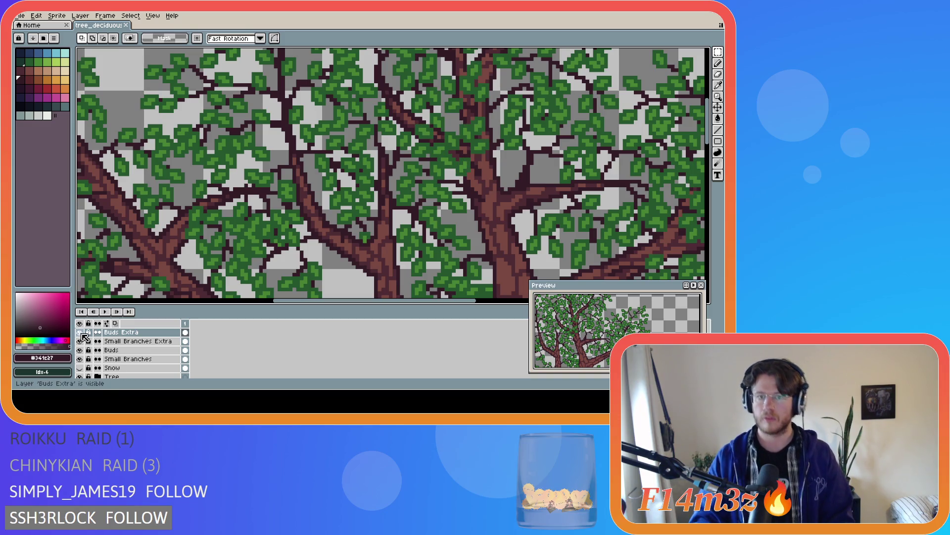
pyautogui.click(81, 332)
pyautogui.click(81, 334)
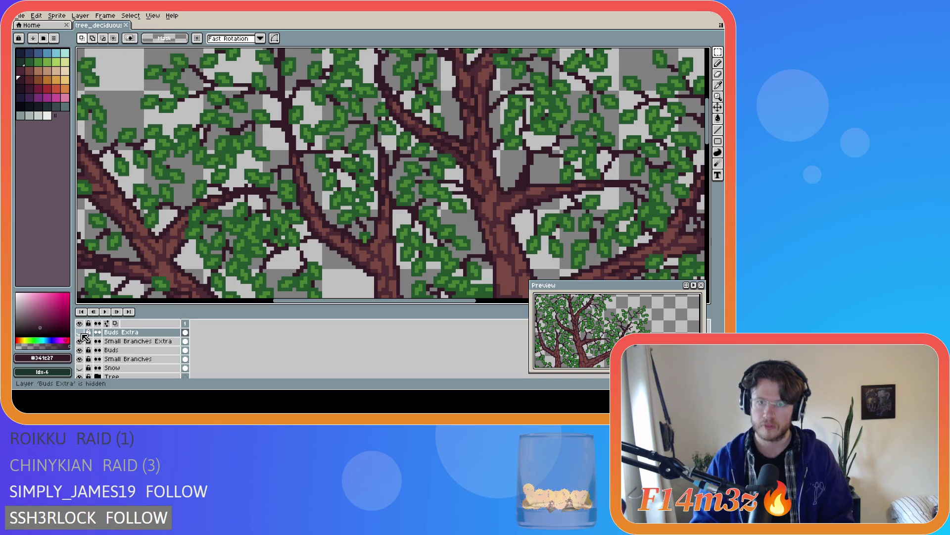
pyautogui.scroll(-1, 392, 221)
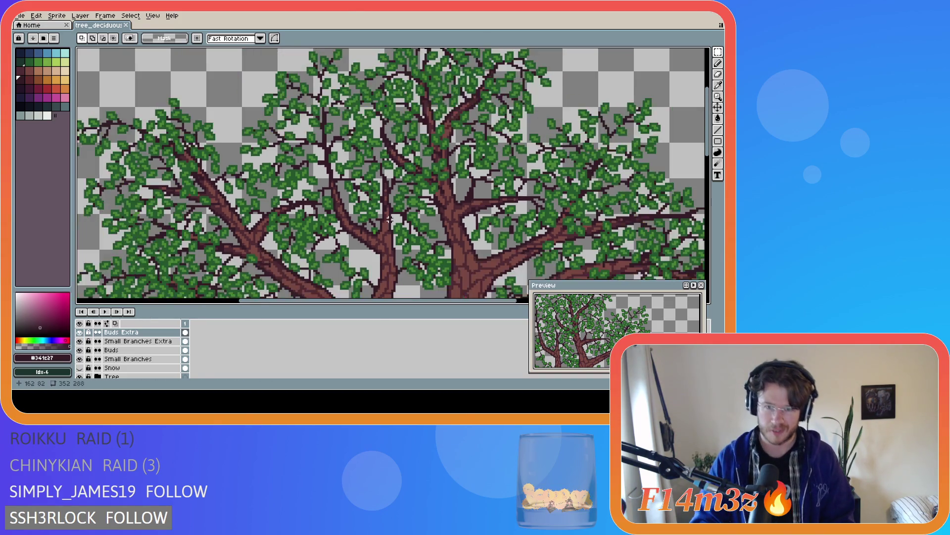
pyautogui.scroll(-1, 394, 223)
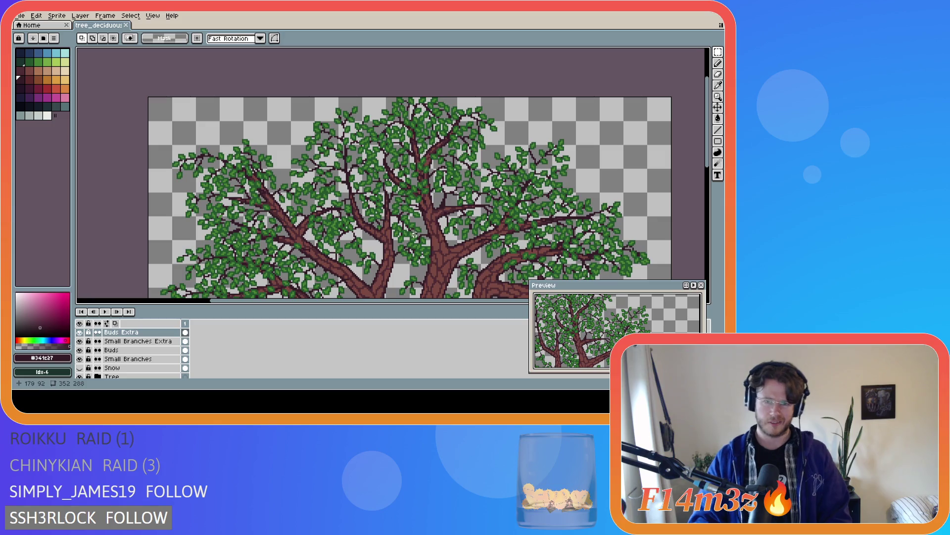
pyautogui.scroll(-1, 426, 238)
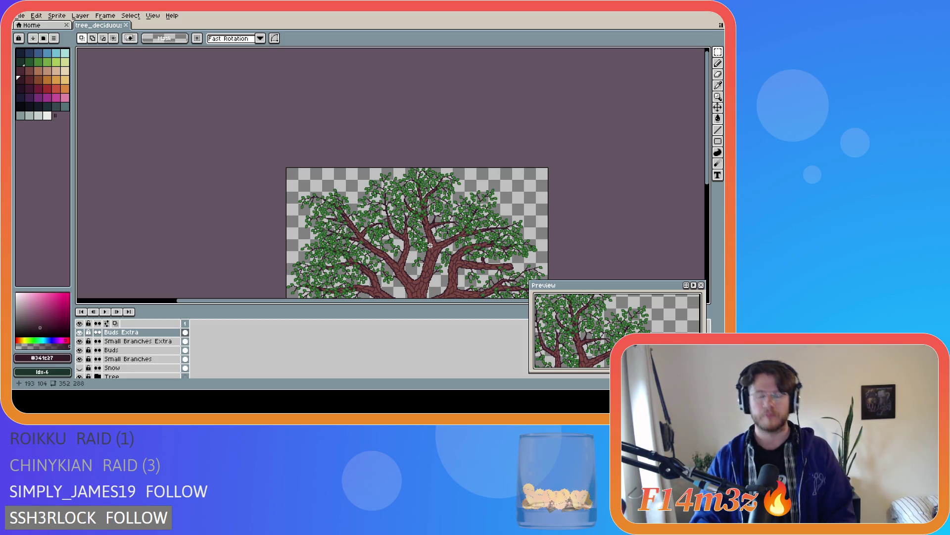
# - Save the tree file twice while reviewing it from crown to roots
pyautogui.hotkey('ctrl', 's')
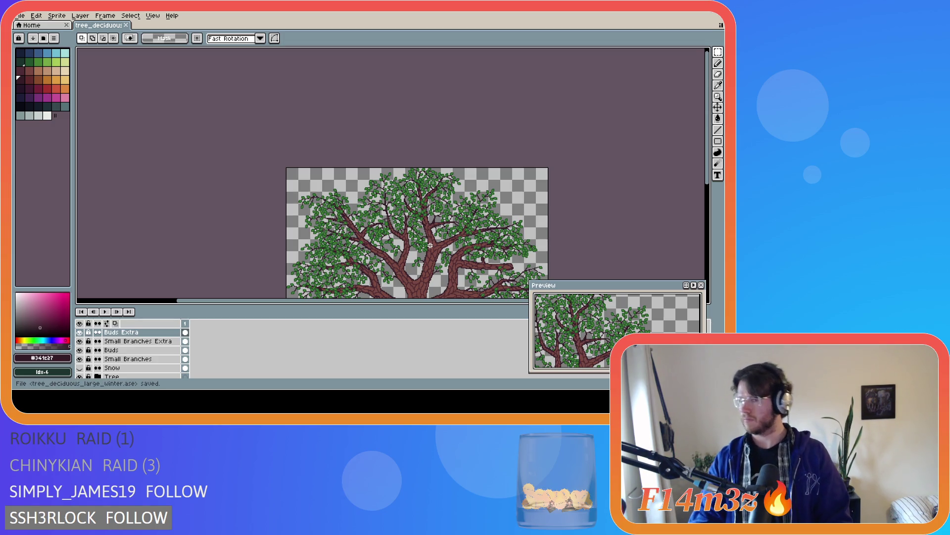
pyautogui.moveTo(707, 163); pyautogui.dragTo(707, 198)
pyautogui.hotkey('ctrl', 's')
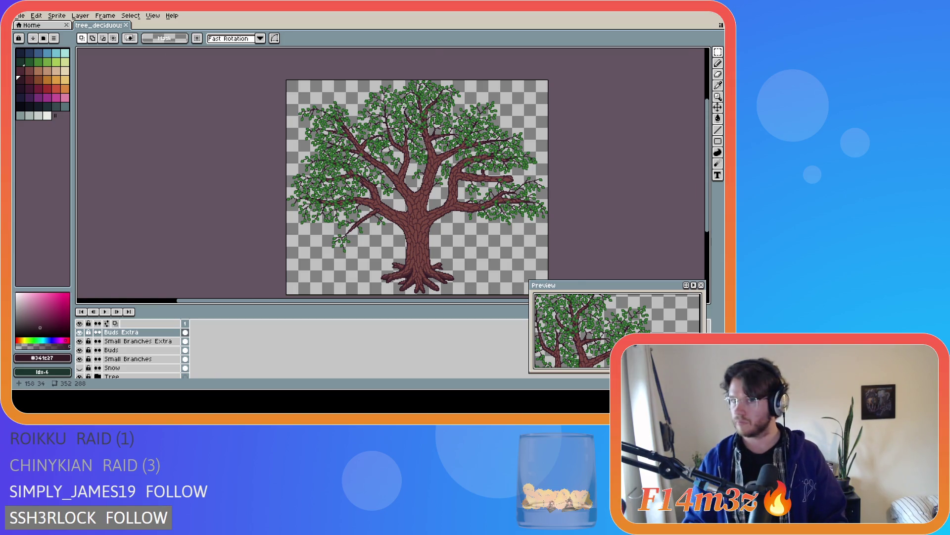
pyautogui.scroll(1, 404, 106)
pyautogui.scroll(1, 403, 108)
pyautogui.scroll(1, 402, 110)
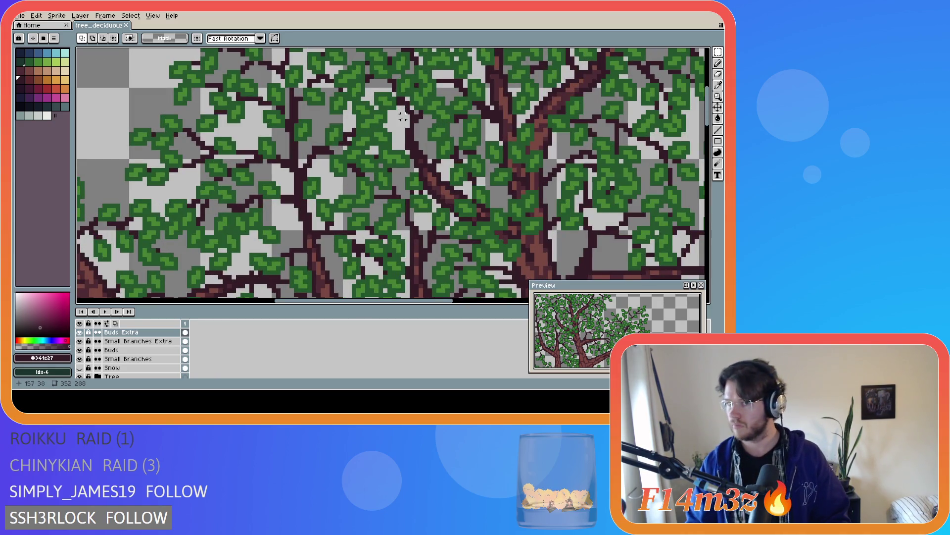
# - Pencil small green bud pixels on the Buds layer among the crown's leaves
pyautogui.click(36, 63)
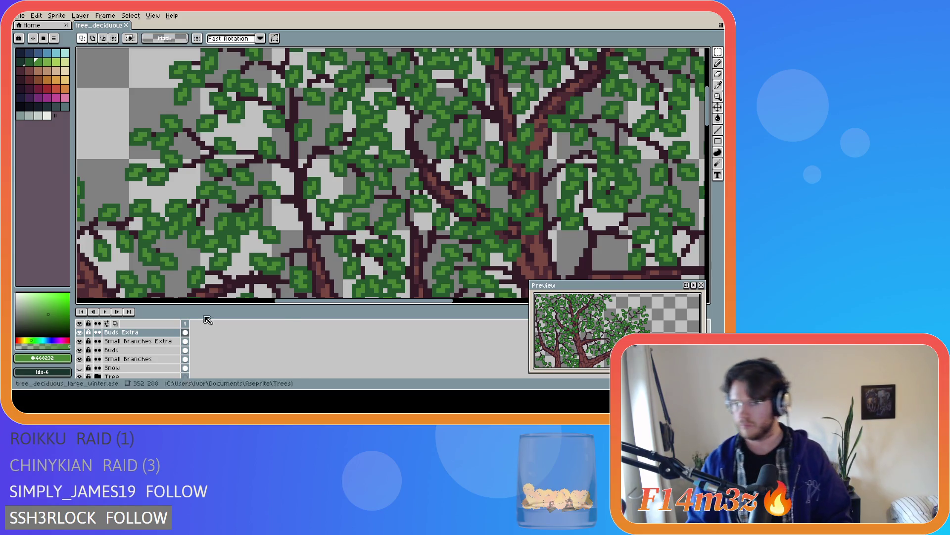
pyautogui.click(152, 342)
pyautogui.click(141, 350)
pyautogui.press('b')
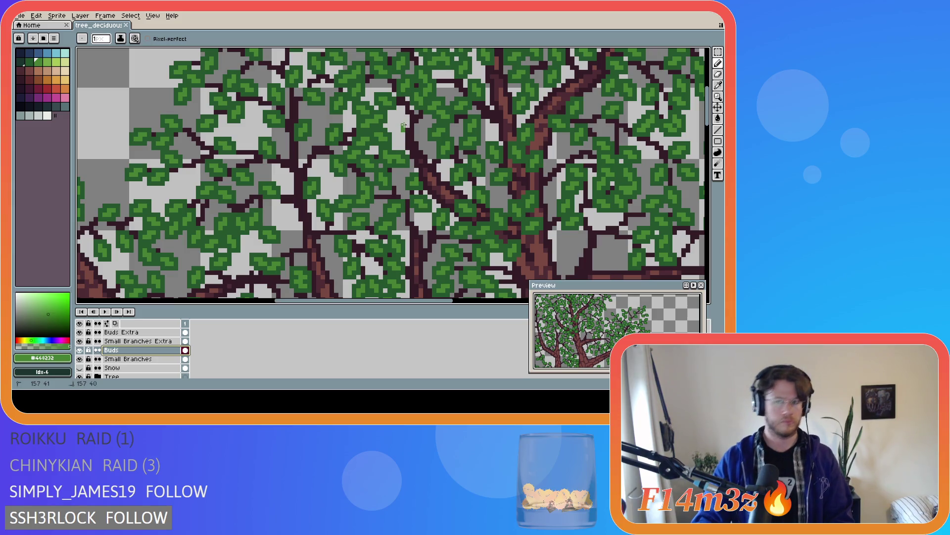
pyautogui.moveTo(404, 130); pyautogui.dragTo(401, 126)
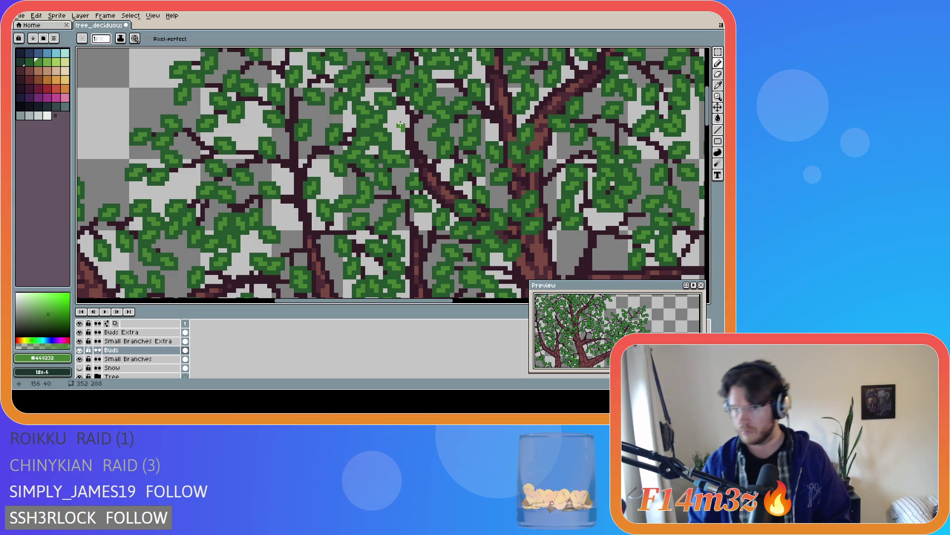
# - Sample a darker green from the leaves and dot a few darker bud pixels
pyautogui.keyDown('alt'); pyautogui.click(424, 134); pyautogui.keyUp('alt')
pyautogui.moveTo(402, 131); pyautogui.dragTo(406, 132)
pyautogui.click(406, 122)
# - Save the tree with its new buds twice while reviewing the whole sprite
pyautogui.click(394, 116)
pyautogui.hotkey('ctrl', 's')
pyautogui.press('1')
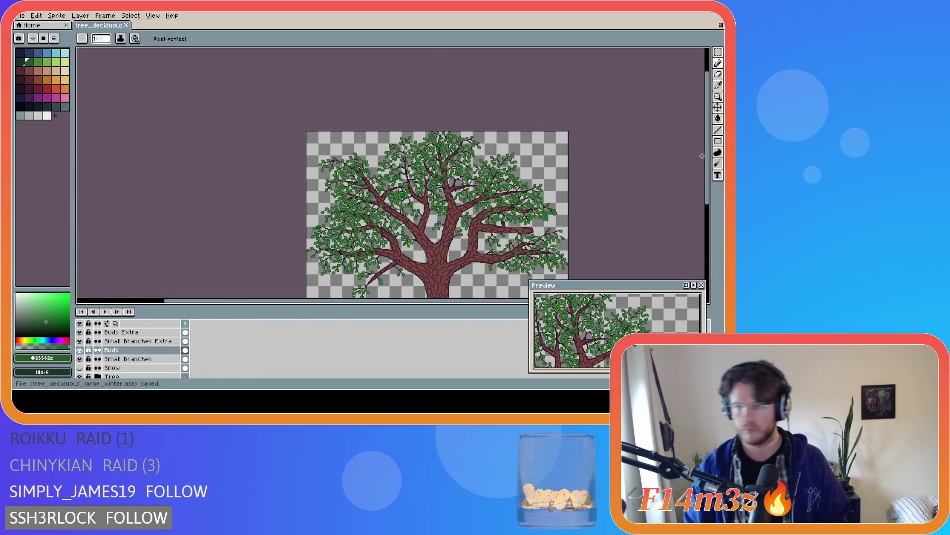
pyautogui.moveTo(702, 156); pyautogui.dragTo(702, 191)
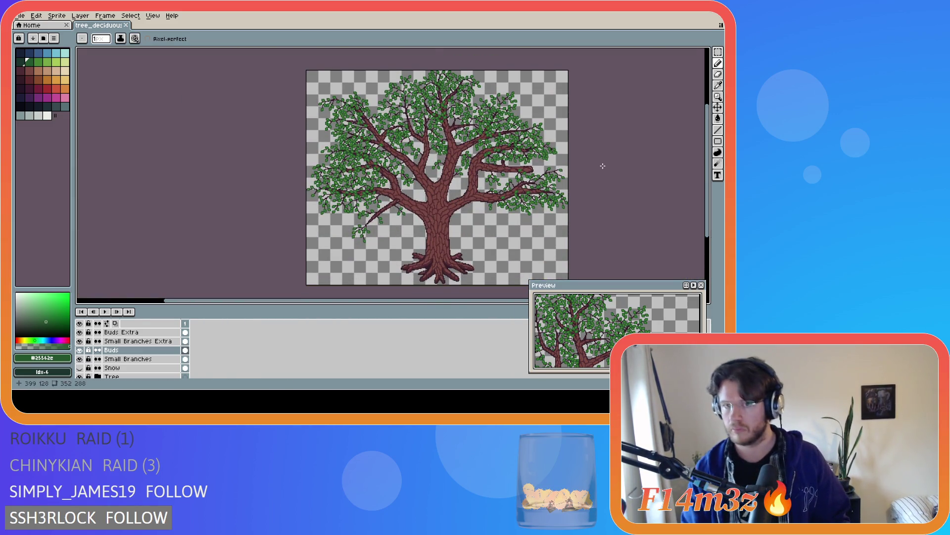
pyautogui.hotkey('ctrl', 's')
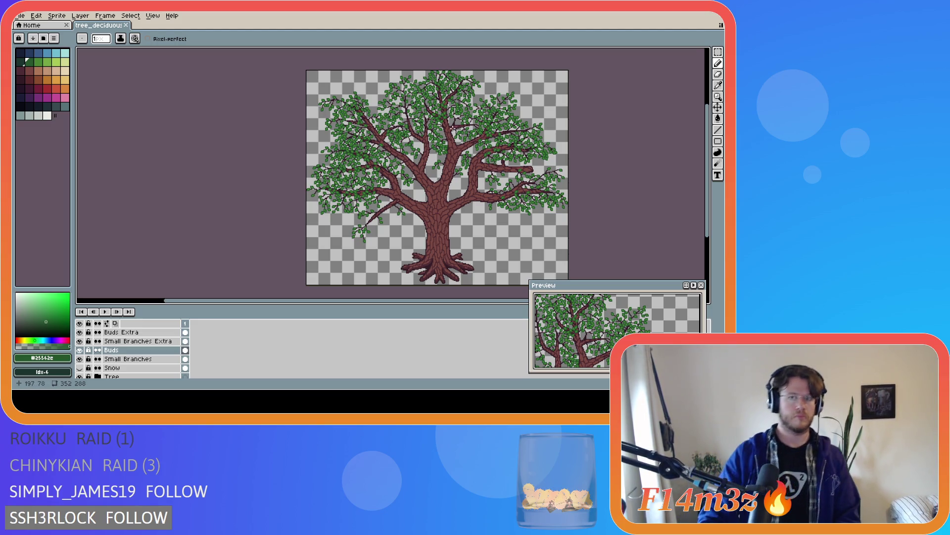
pyautogui.scroll(2, 451, 91)
pyautogui.scroll(1, 451, 91)
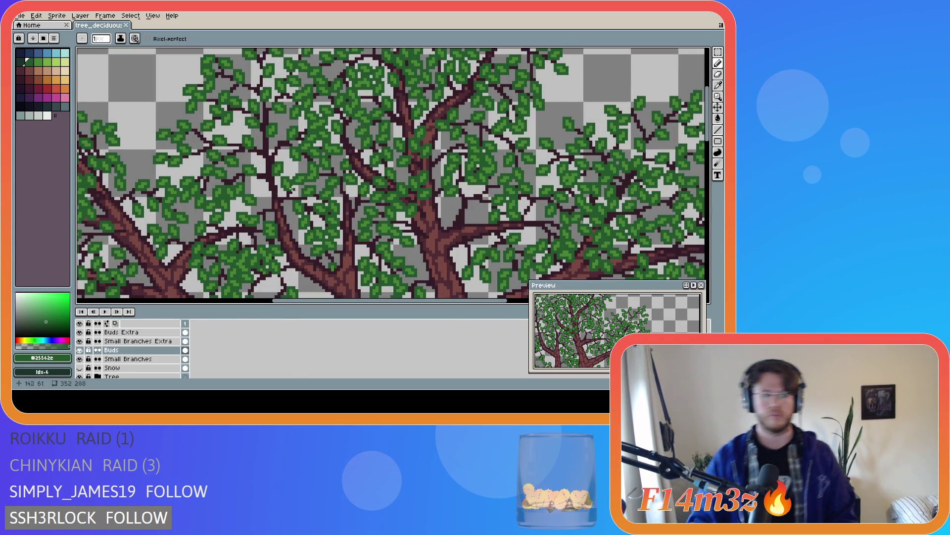
# - Eyedrop the dark brown twig colour on Small Branches Extra and add a twig pixel
pyautogui.click(138, 341)
pyautogui.press('alt')
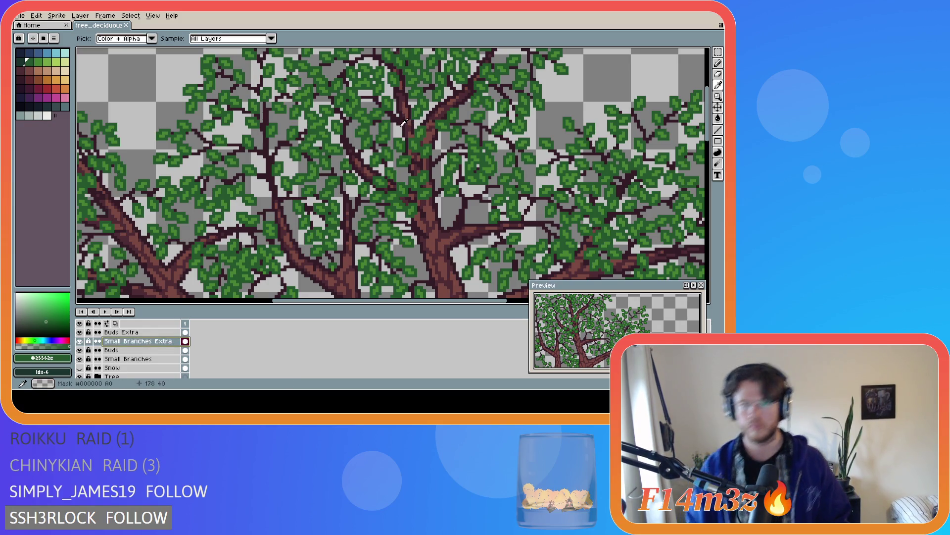
pyautogui.keyDown('alt'); pyautogui.click(405, 121); pyautogui.keyUp('alt')
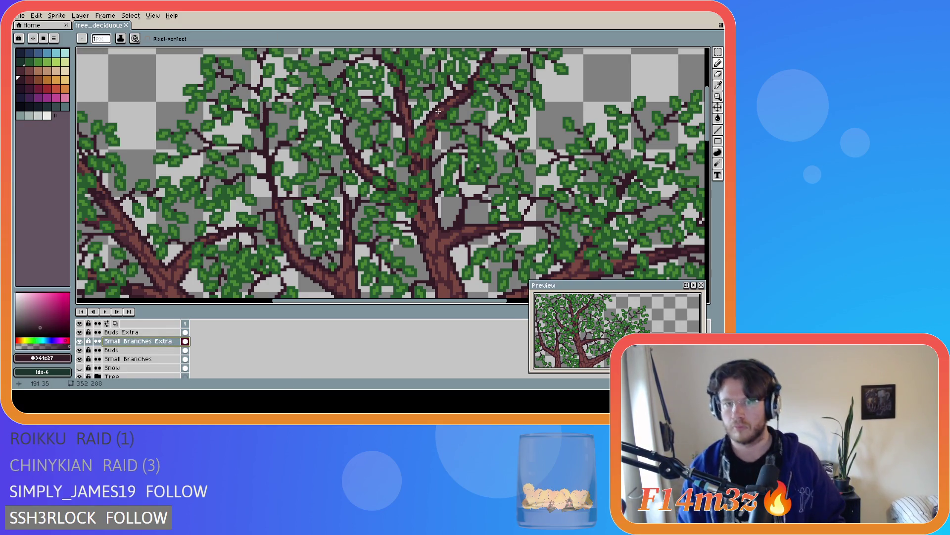
pyautogui.click(428, 121)
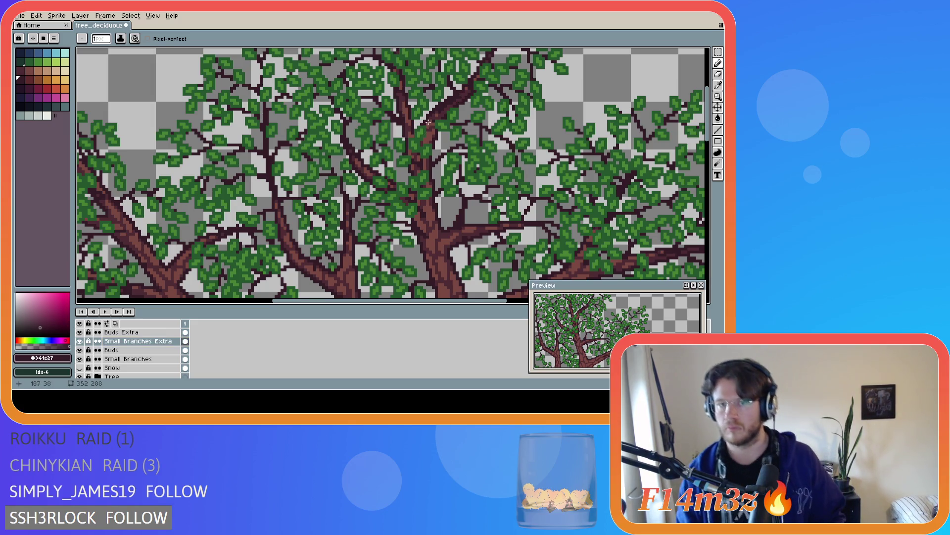
# - Hide the Tree layer's trunk and branches, then return to the pencil
pyautogui.click(80, 377)
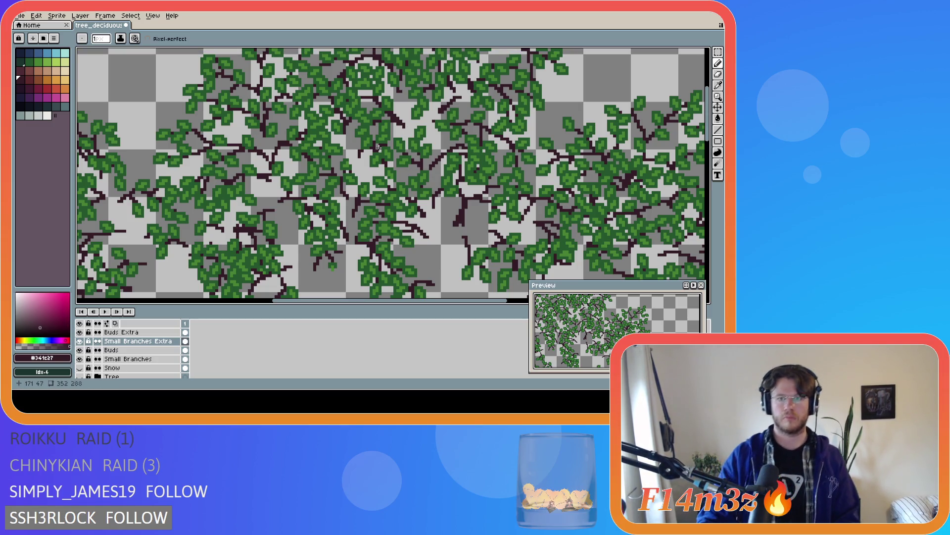
pyautogui.press('e')
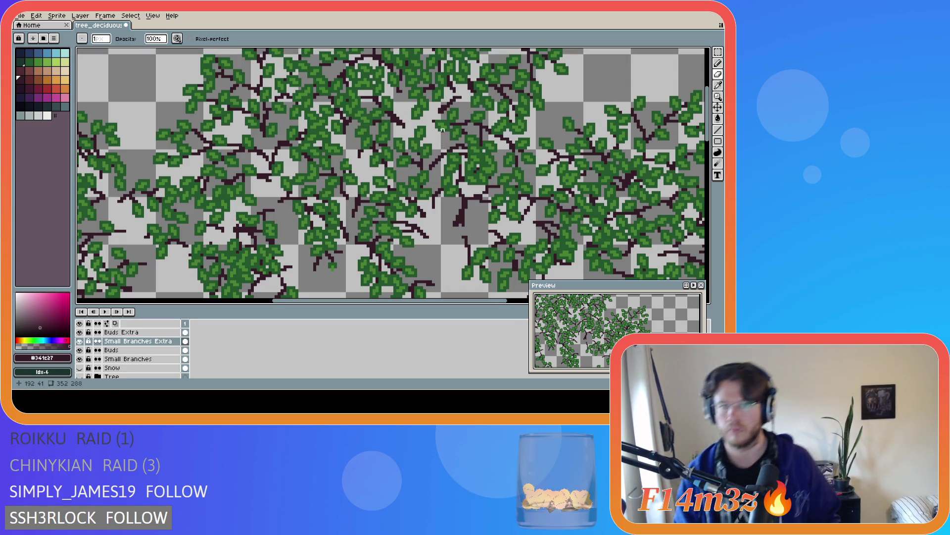
pyautogui.press('v')
pyautogui.press('b')
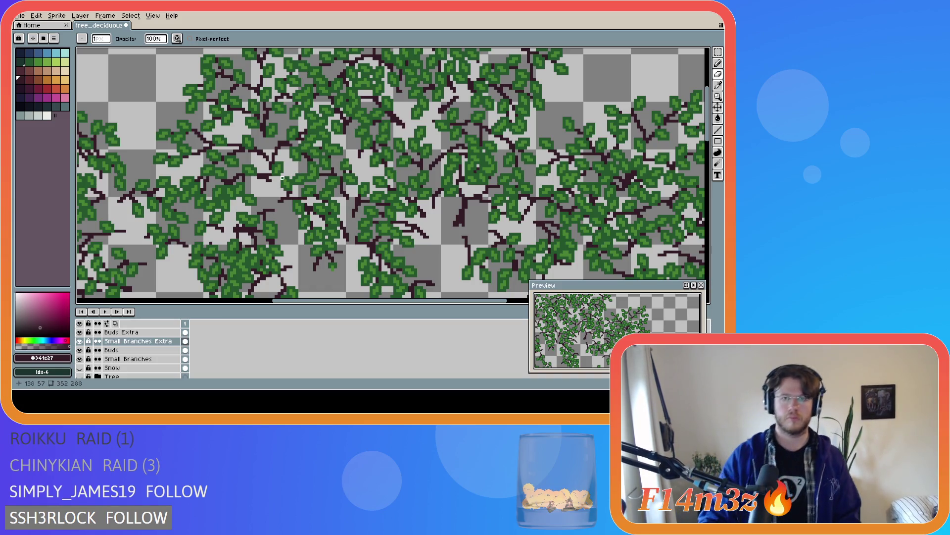
pyautogui.click(80, 378)
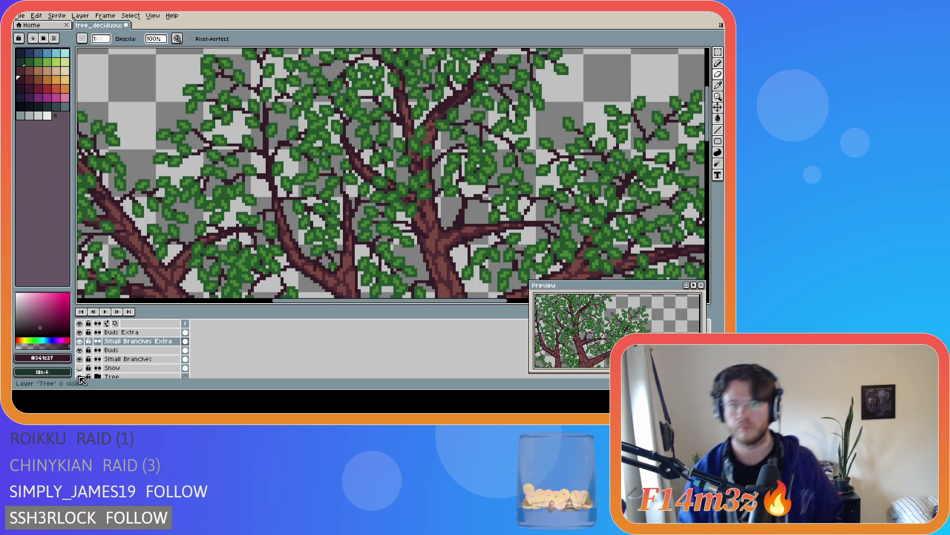
pyautogui.click(81, 377)
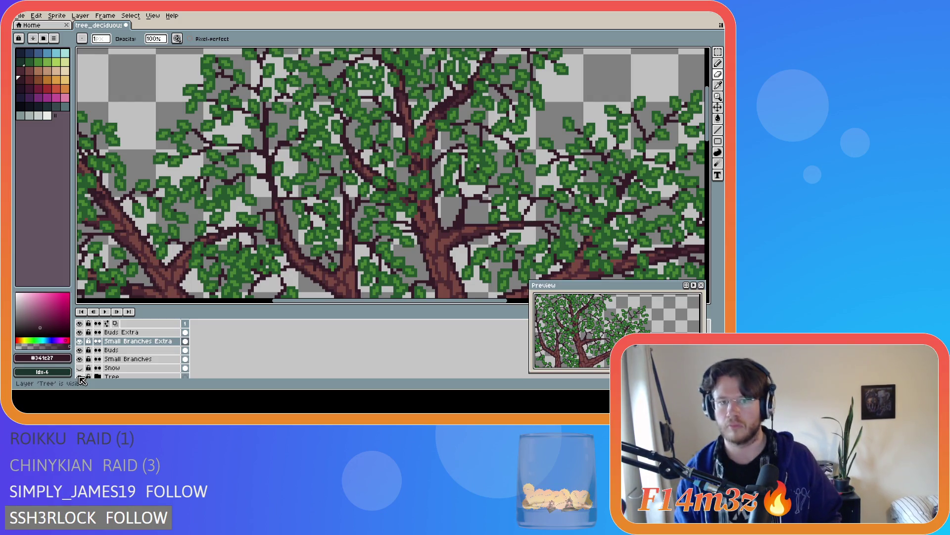
pyautogui.click(81, 377)
pyautogui.click(80, 377)
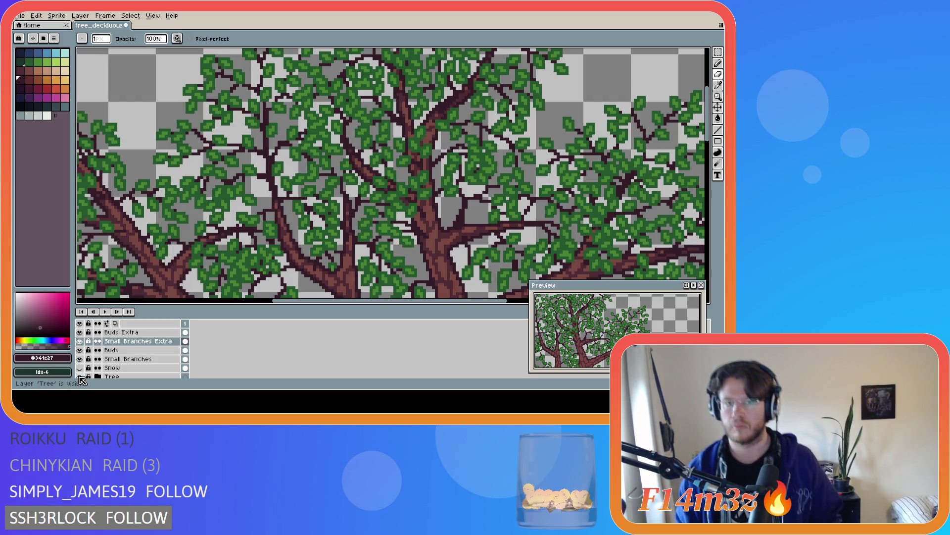
pyautogui.click(81, 378)
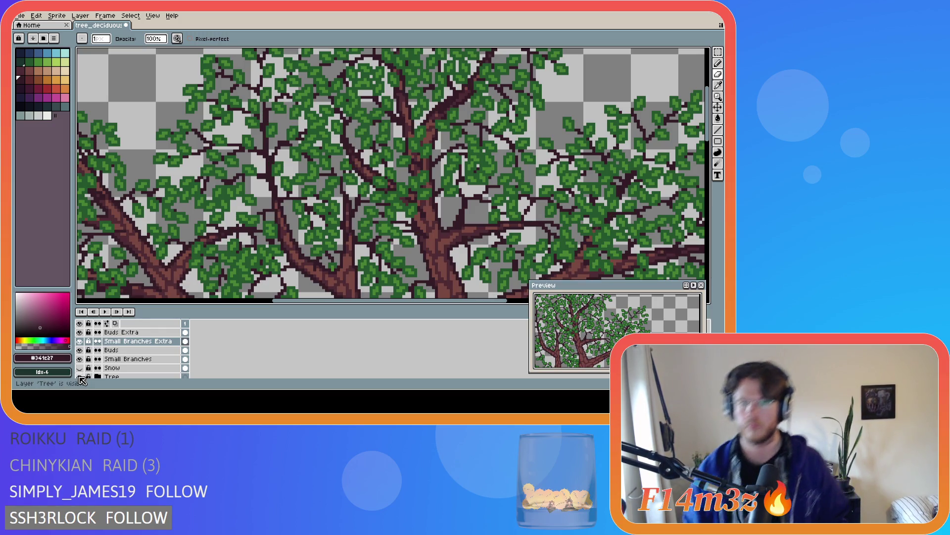
pyautogui.click(80, 378)
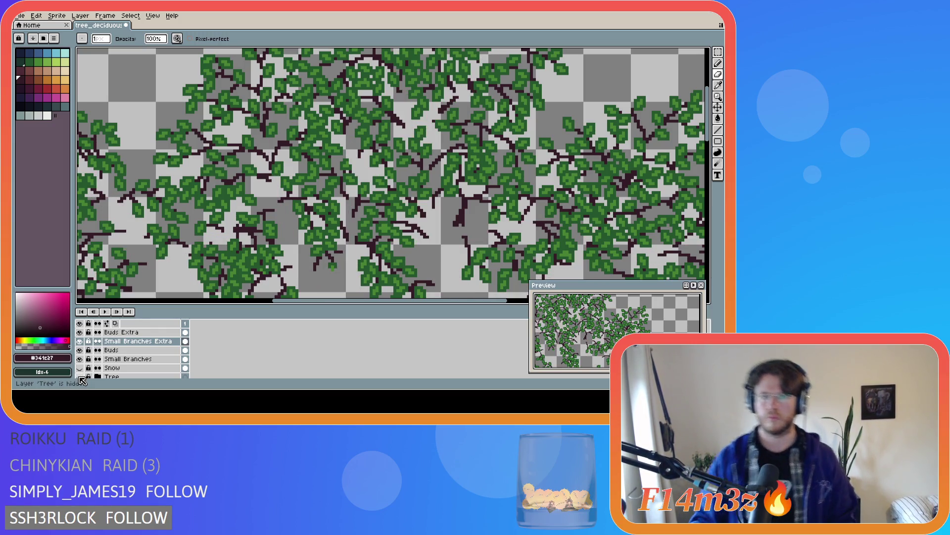
pyautogui.click(80, 378)
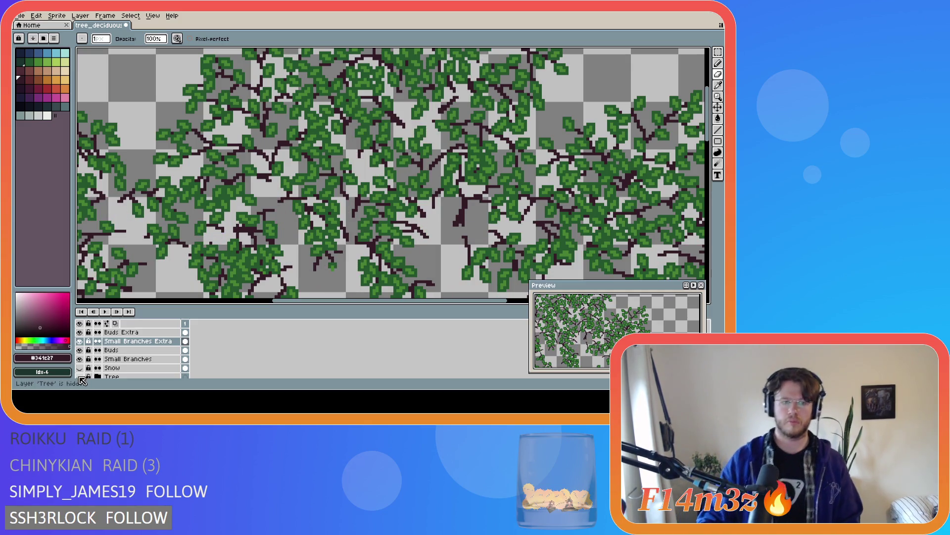
pyautogui.click(123, 332)
pyautogui.press('alt')
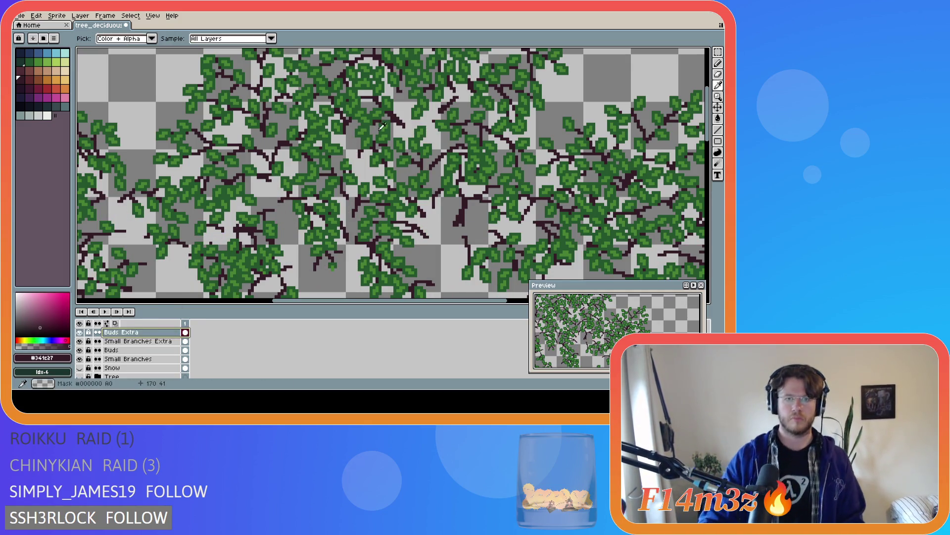
# - Pick the leaf green, erase two stray pixels among the top buds and toggle Buds Extra to check
pyautogui.click(380, 158)
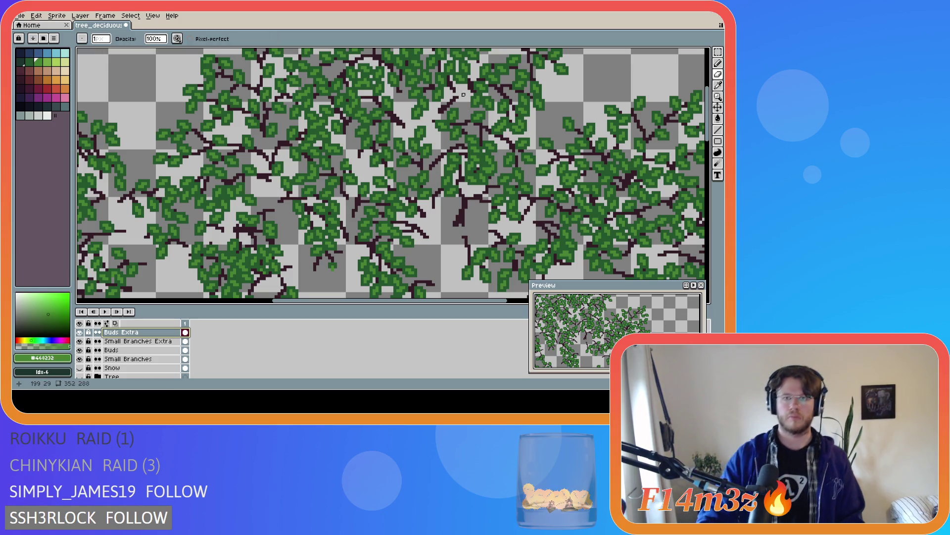
pyautogui.press('e')
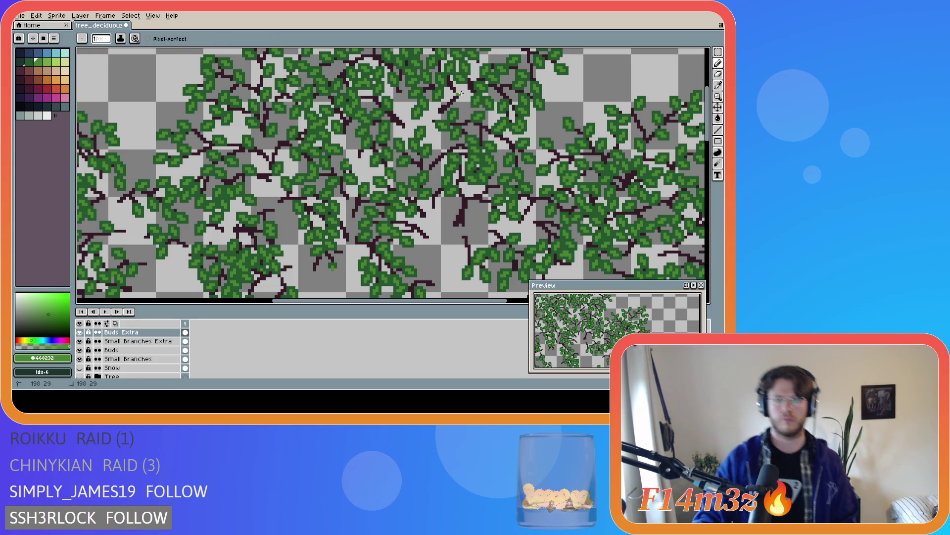
pyautogui.click(461, 92)
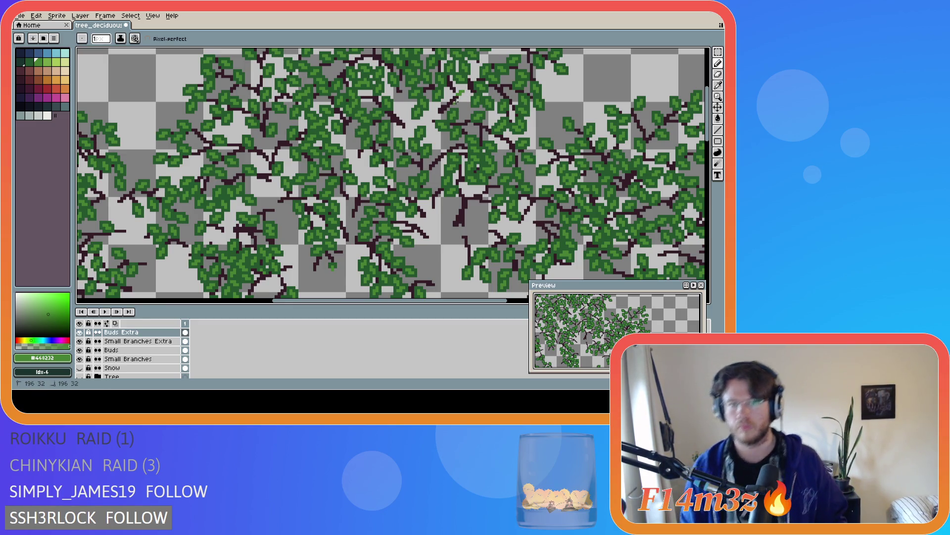
pyautogui.click(461, 105)
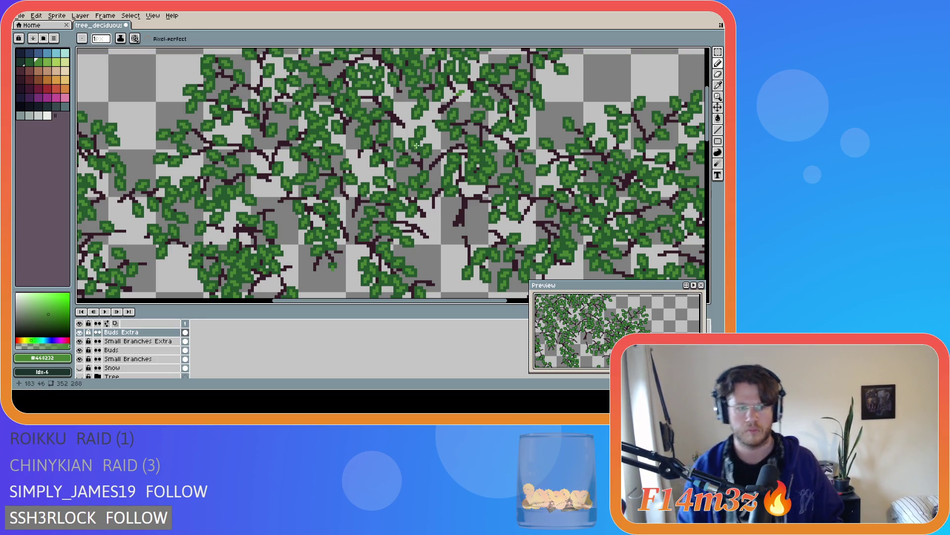
pyautogui.click(80, 332)
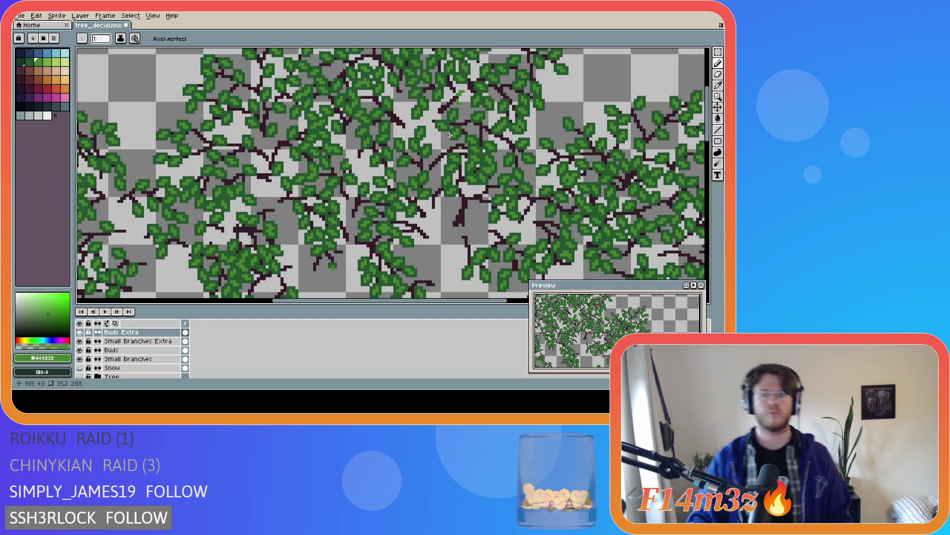
# - Pencil a few tiny green strokes and a pixel onto a top leaf
pyautogui.press('v')
pyautogui.press('b')
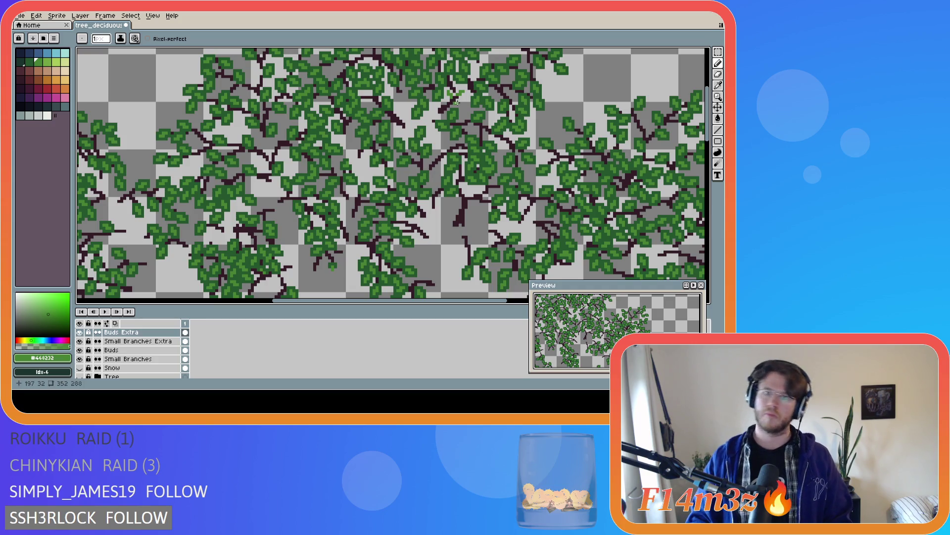
pyautogui.press('v')
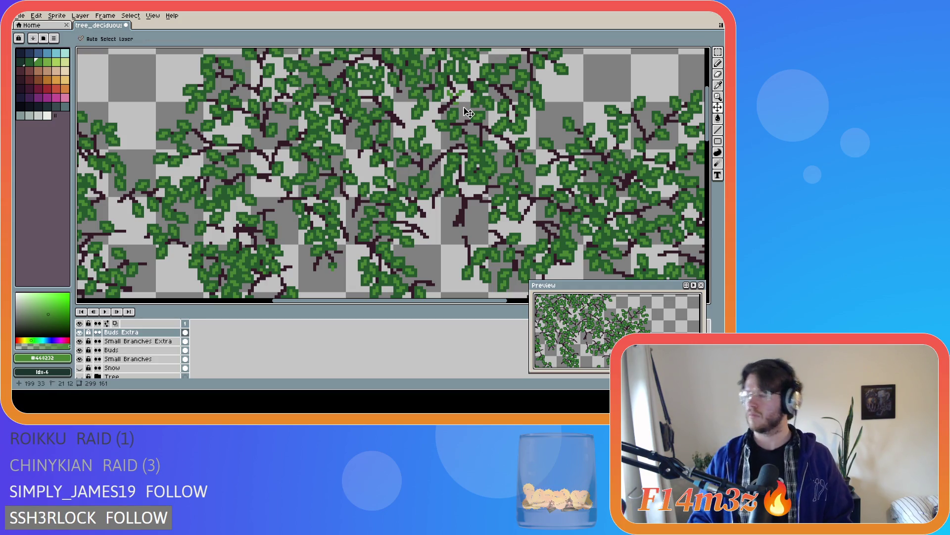
pyautogui.press('b')
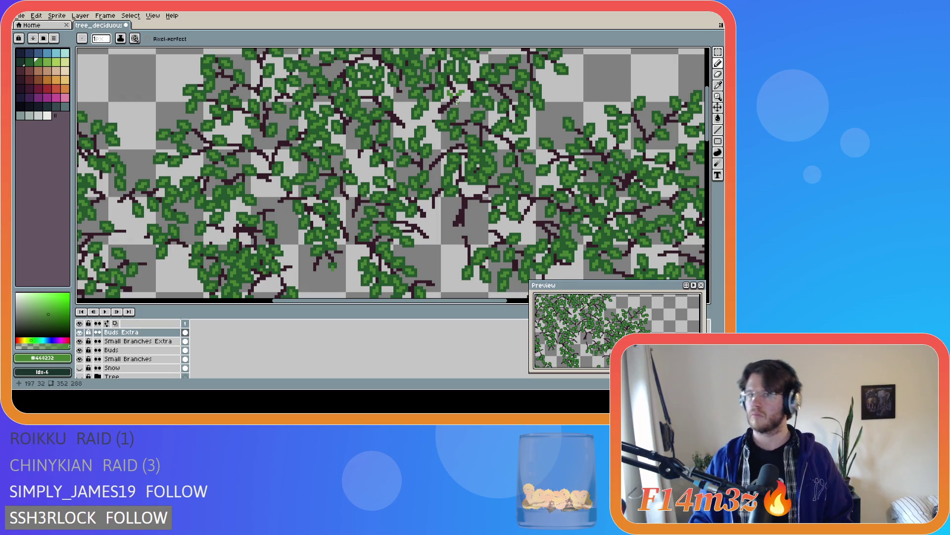
pyautogui.moveTo(459, 95); pyautogui.dragTo(461, 100)
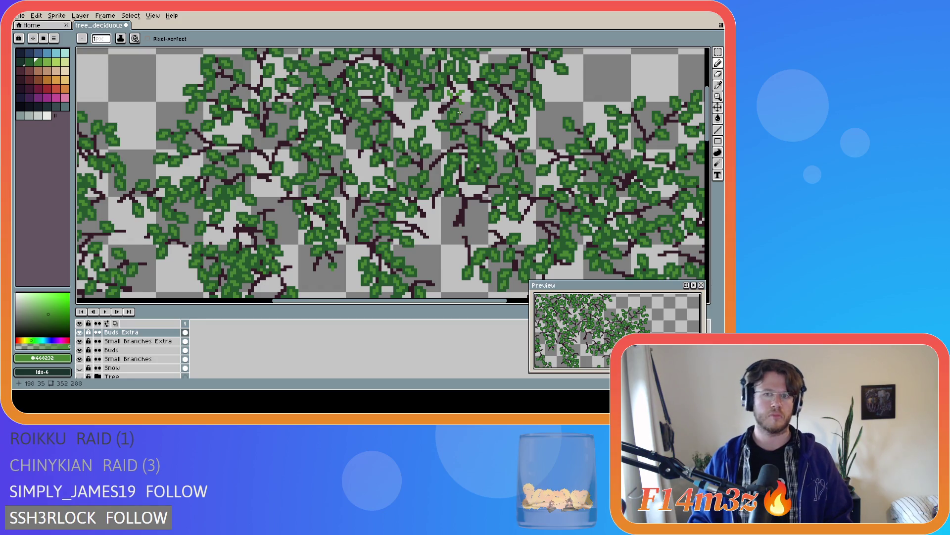
pyautogui.press('v')
pyautogui.press('b')
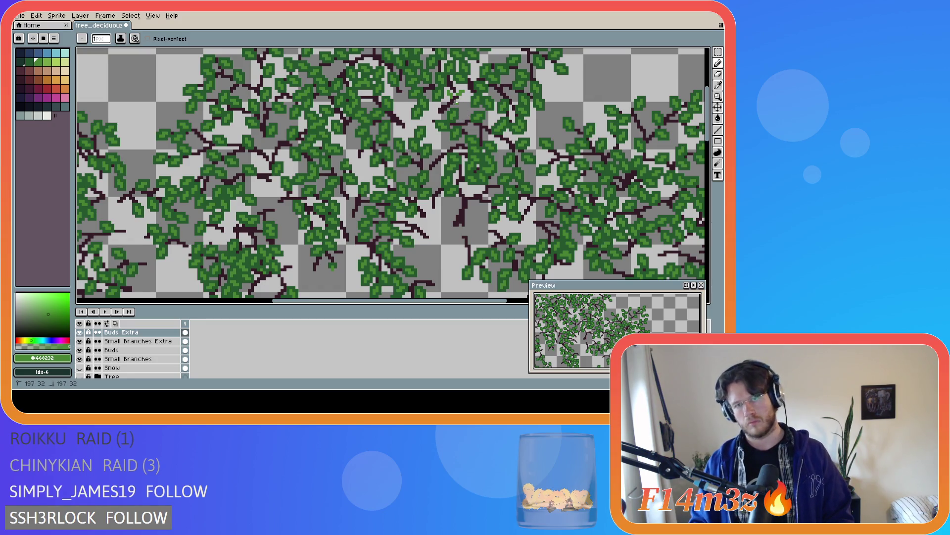
pyautogui.moveTo(458, 99); pyautogui.dragTo(460, 99)
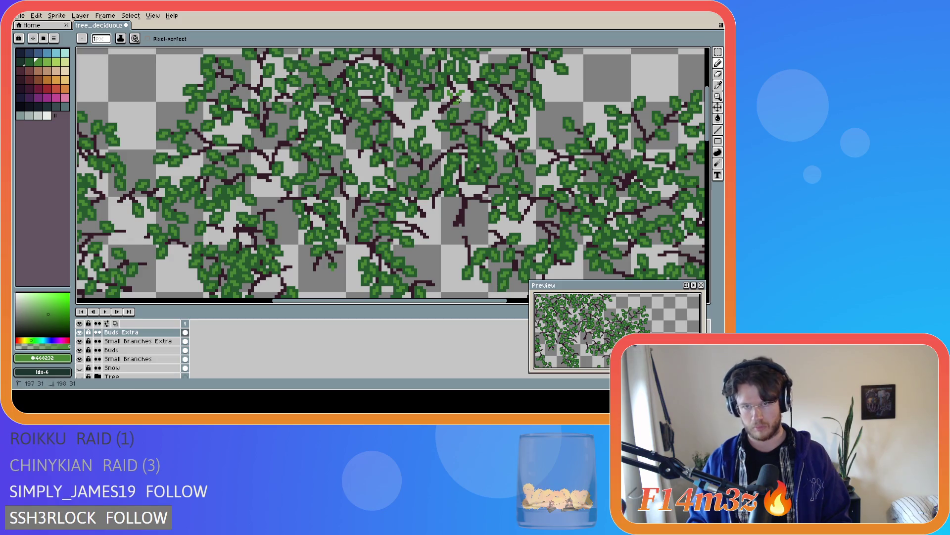
pyautogui.click(458, 103)
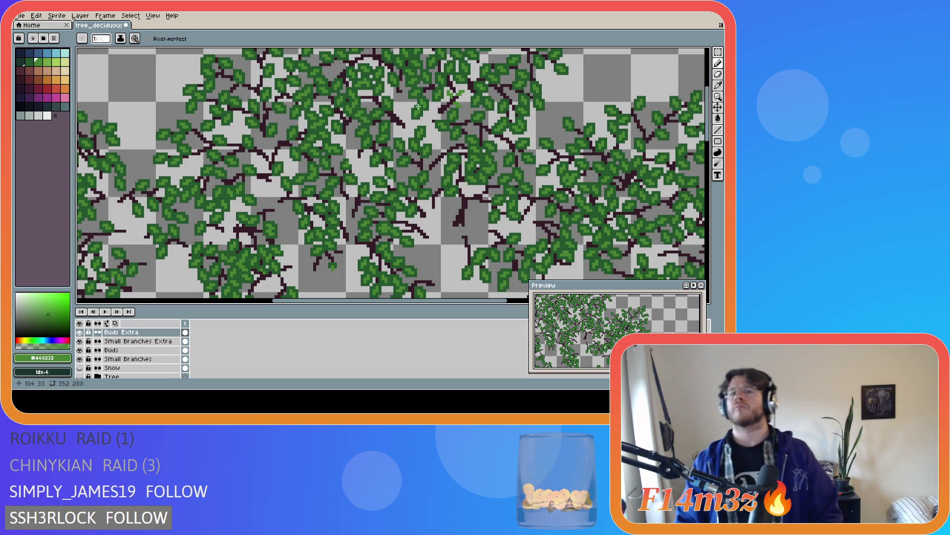
# - Try a darker green dot on a leaf, undo it and switch to Small Branches Extra
pyautogui.keyDown('alt'); pyautogui.click(454, 107); pyautogui.keyUp('alt')
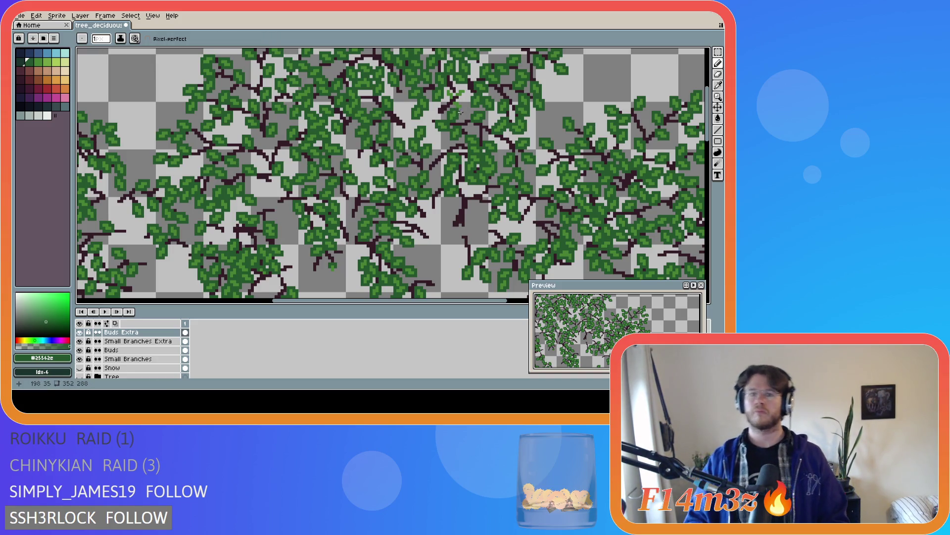
pyautogui.click(455, 96)
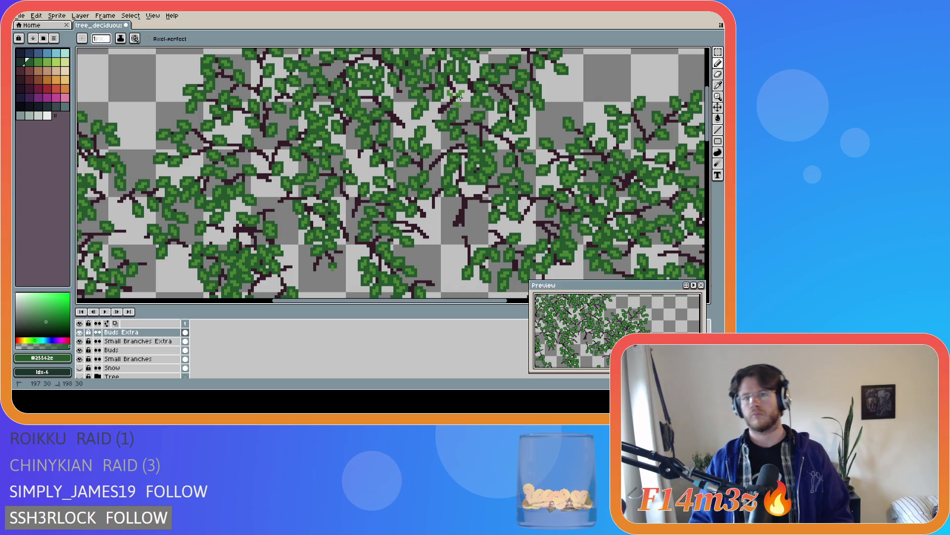
pyautogui.hotkey('ctrl', 'z')
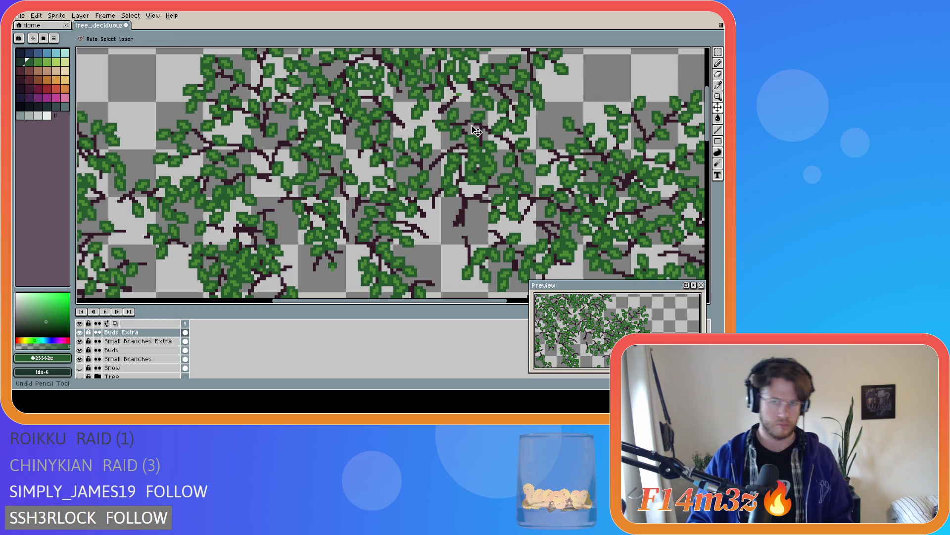
pyautogui.keyDown('ctrl'); pyautogui.click(471, 126); pyautogui.keyUp('ctrl')
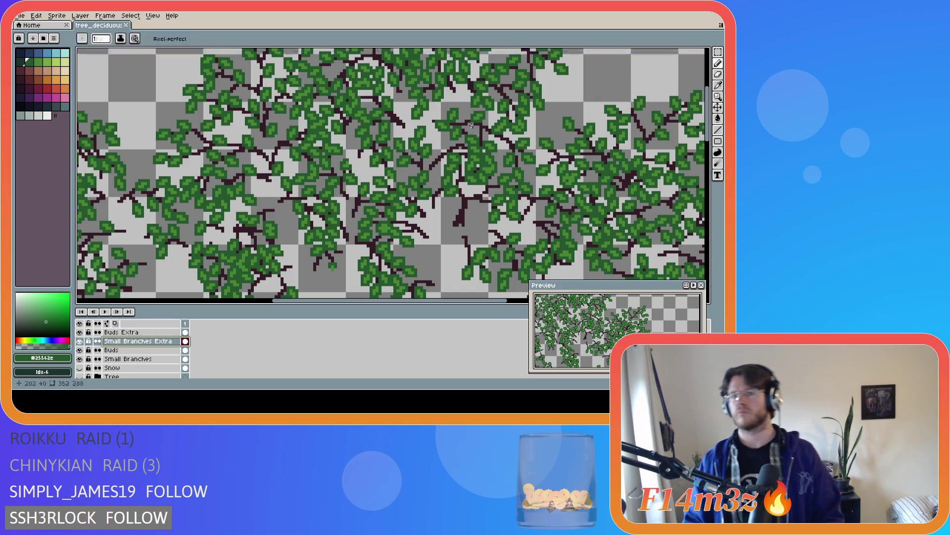
# - Show the Tree layer's trunk and branches again
pyautogui.click(80, 377)
pyautogui.scroll(-1, 329, 197)
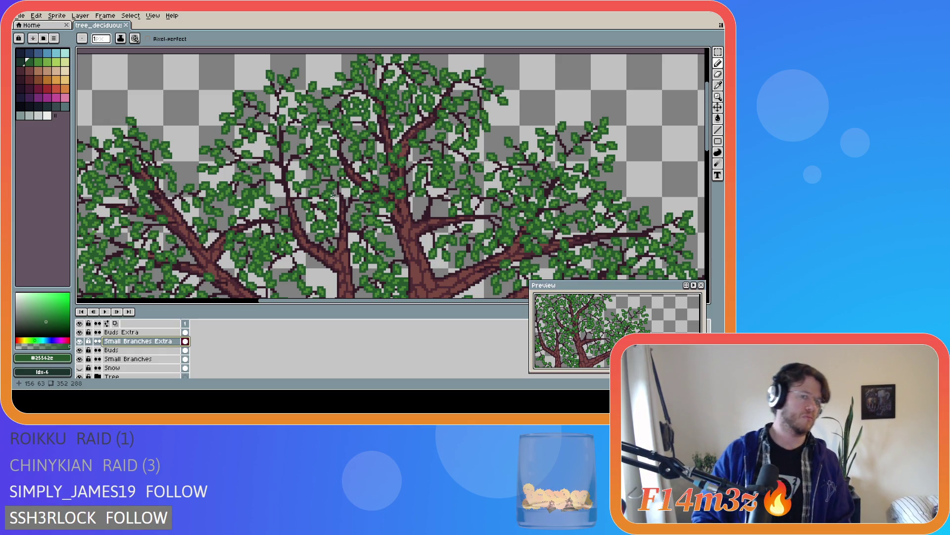
pyautogui.scroll(-2, 333, 196)
pyautogui.scroll(-1, 445, 178)
pyautogui.scroll(1, 662, 146)
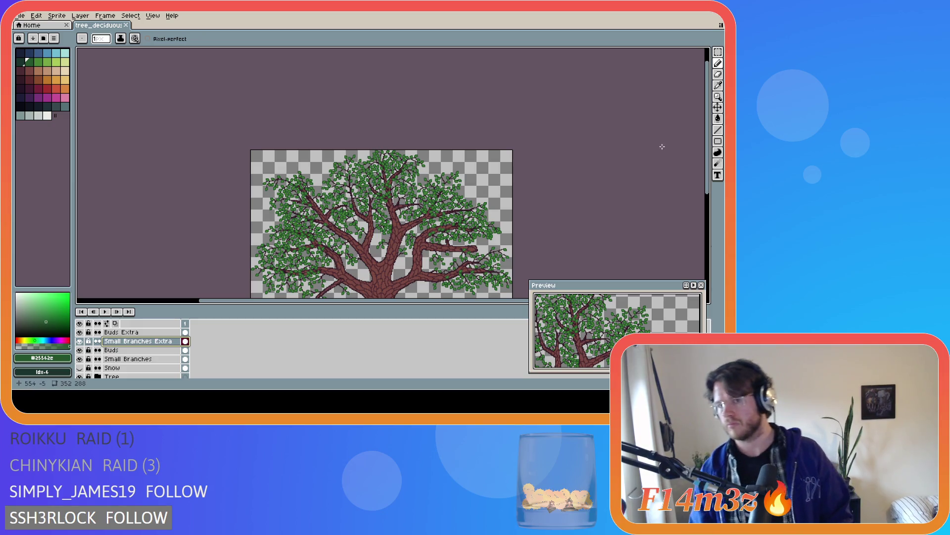
pyautogui.moveTo(710, 153); pyautogui.dragTo(709, 206)
# - Save the tree artwork with trunk, twigs and leaves all visible
pyautogui.hotkey('ctrl', 's')
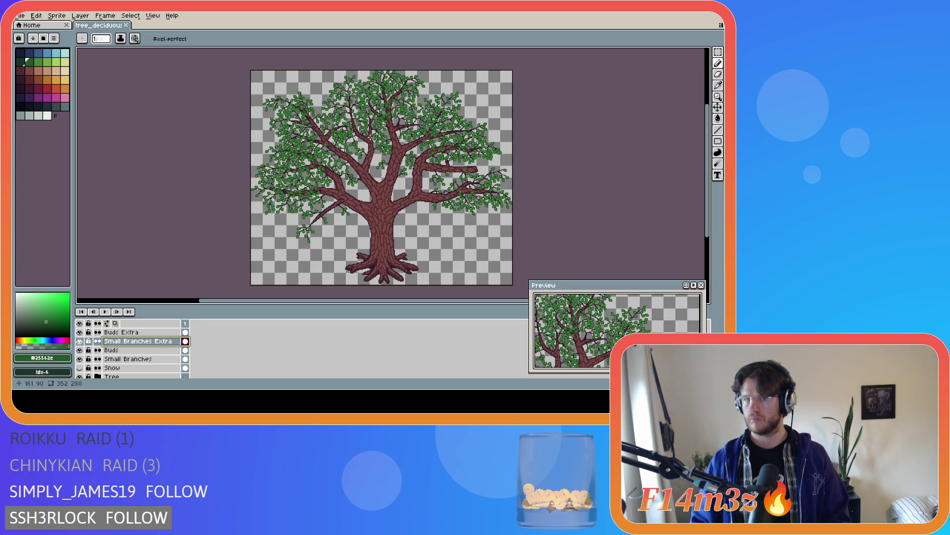
pyautogui.scroll(1, 392, 104)
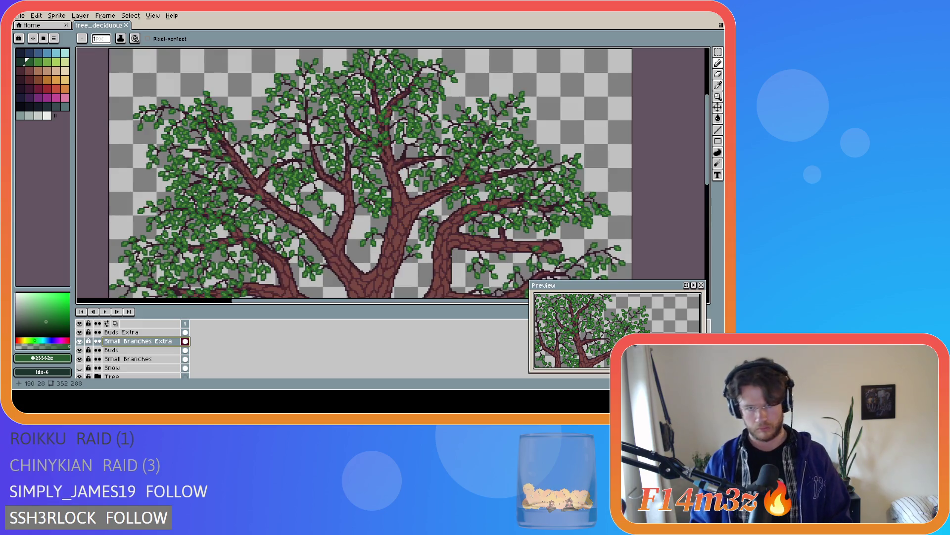
pyautogui.scroll(1, 391, 103)
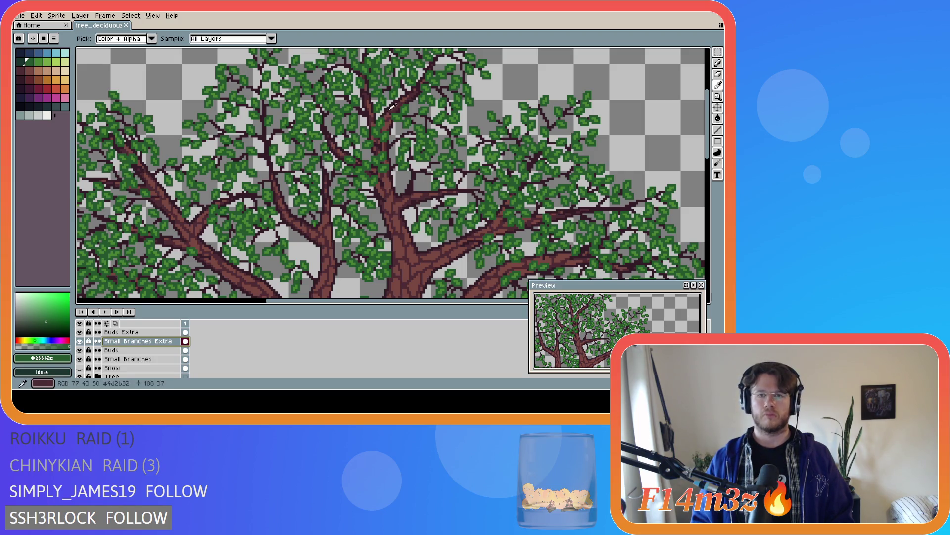
# - Pick the dark brown twig colour and draw a twig dot and stroke above the trunk
pyautogui.keyDown('alt'); pyautogui.click(388, 111); pyautogui.keyUp('alt')
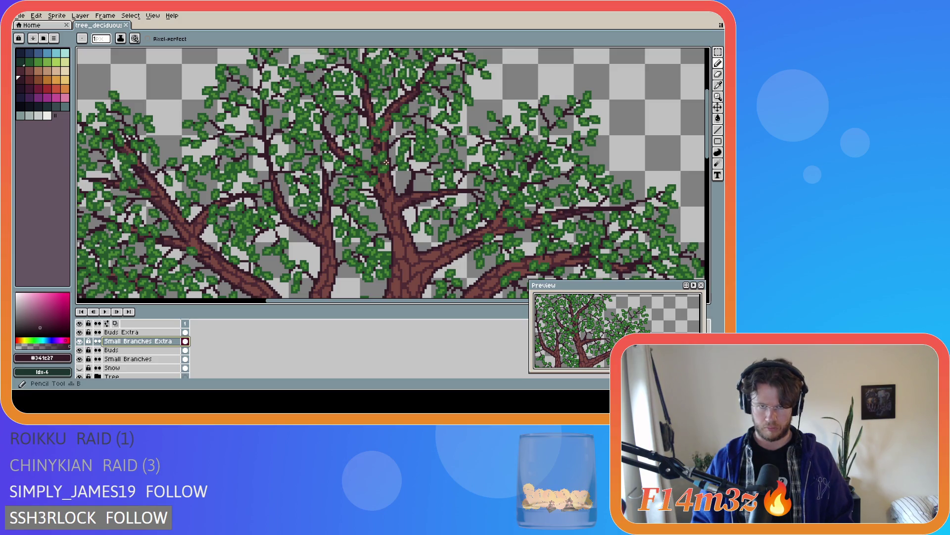
pyautogui.scroll(-1, 385, 164)
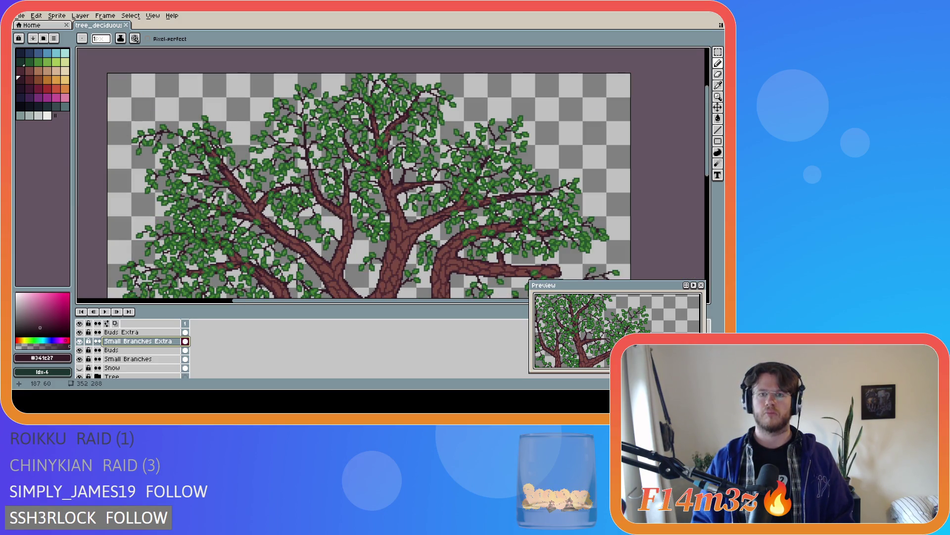
pyautogui.scroll(1, 390, 141)
pyautogui.scroll(1, 392, 136)
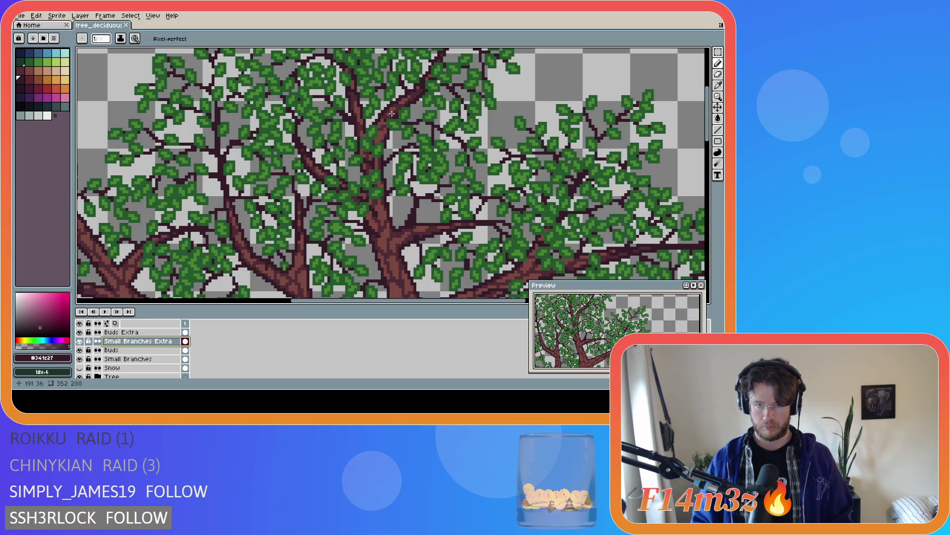
pyautogui.click(392, 112)
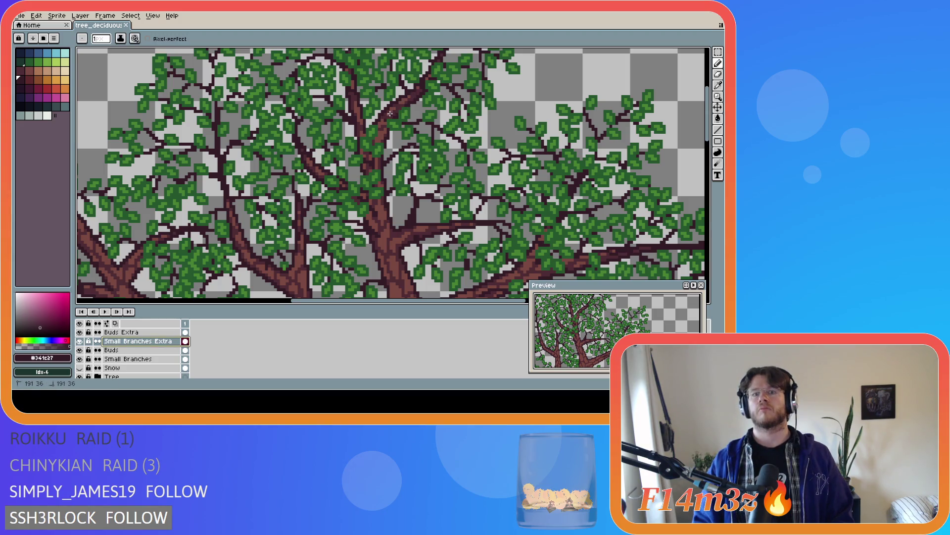
pyautogui.moveTo(392, 113); pyautogui.dragTo(413, 97)
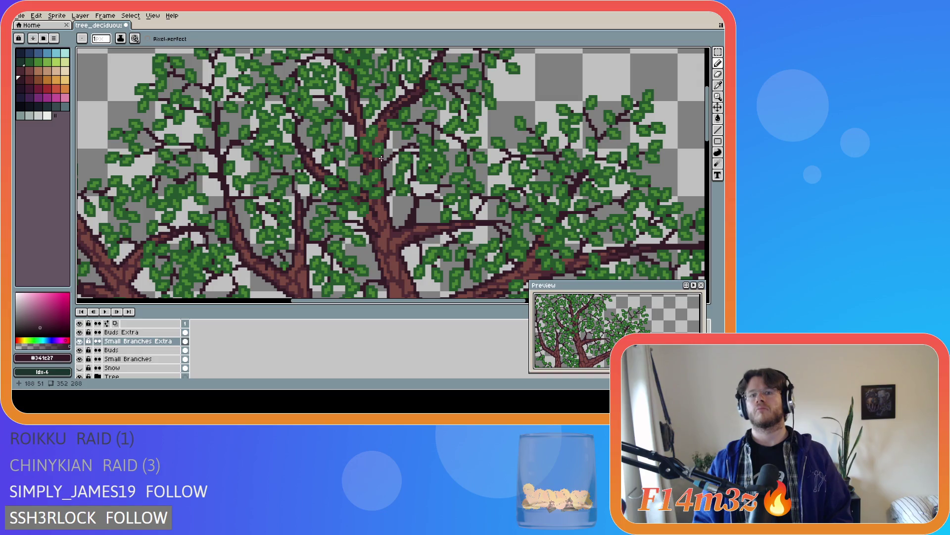
# - Toggle the Tree layer repeatedly to compare the twigs with and without the trunk
pyautogui.click(79, 377)
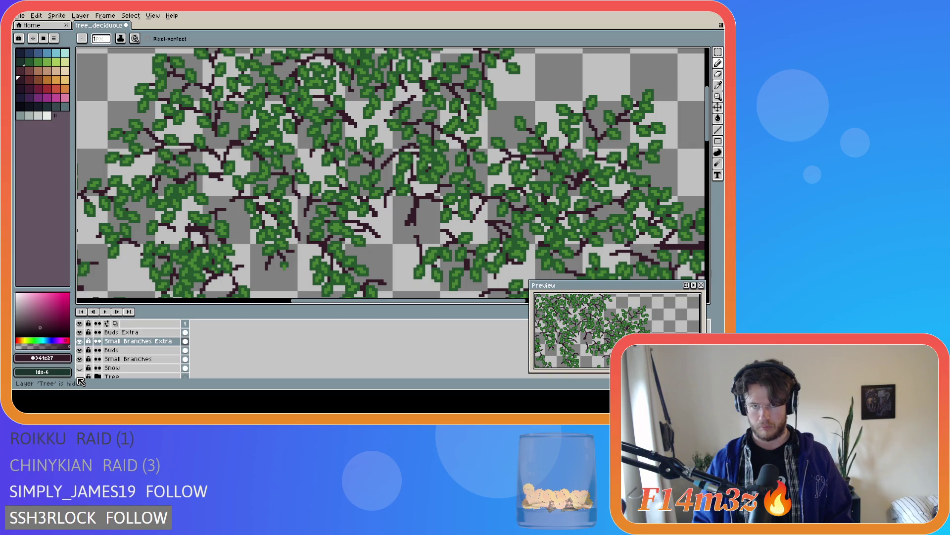
pyautogui.click(79, 377)
pyautogui.click(80, 377)
pyautogui.click(79, 377)
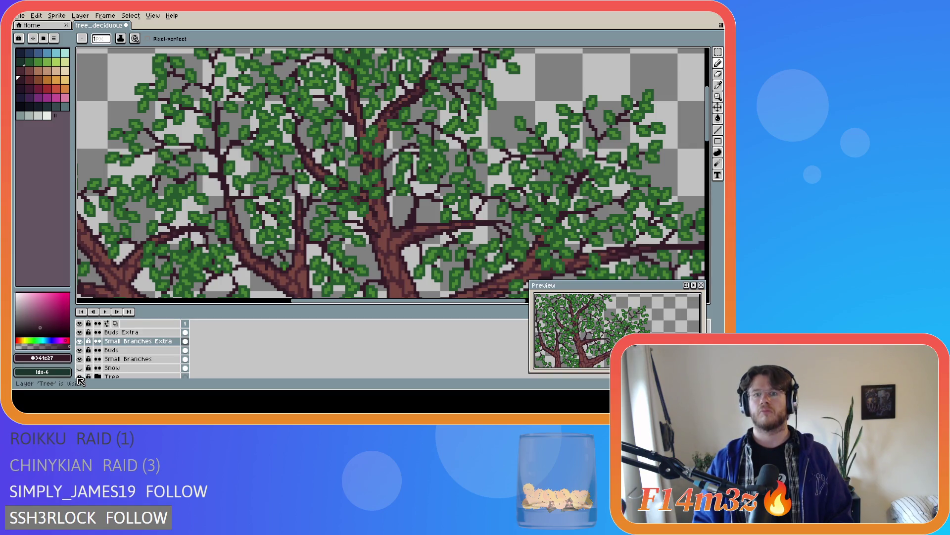
pyautogui.click(79, 378)
pyautogui.click(80, 377)
pyautogui.click(80, 377)
pyautogui.click(80, 377)
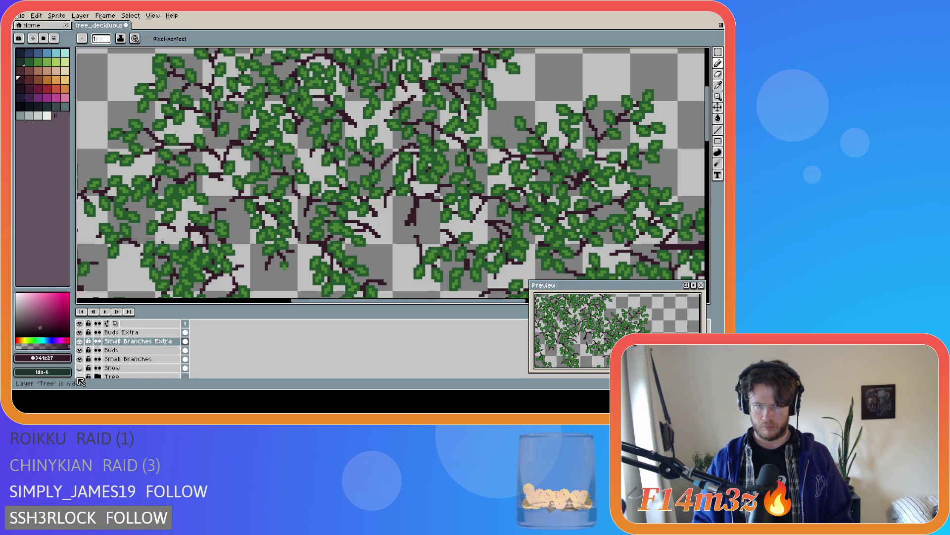
pyautogui.click(80, 378)
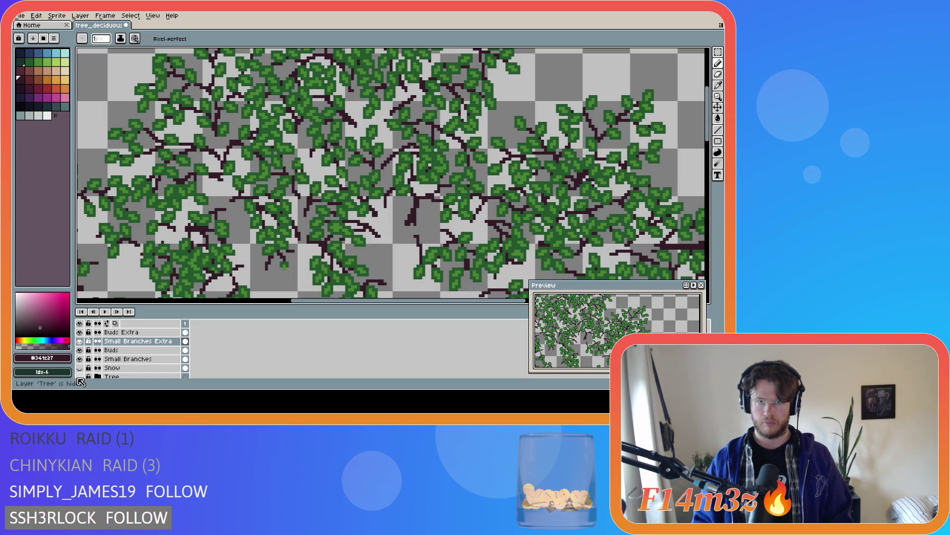
pyautogui.click(80, 378)
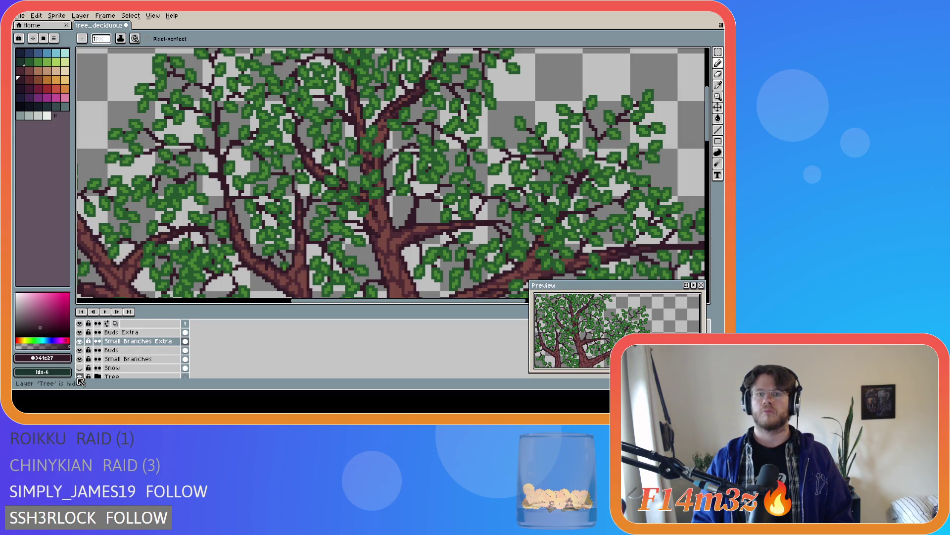
# - Switch to Buds Extra and add several dark twig pixels and a short stroke among the top leaves
pyautogui.keyDown('alt'); pyautogui.click(249, 207); pyautogui.keyUp('alt')
pyautogui.hotkey('alt', 'Up')
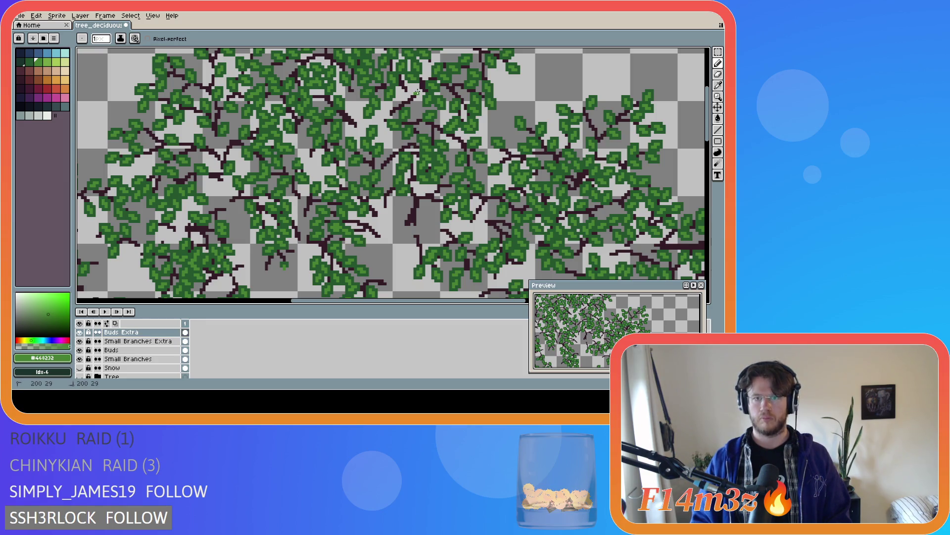
pyautogui.click(405, 97)
pyautogui.moveTo(405, 98); pyautogui.dragTo(410, 105)
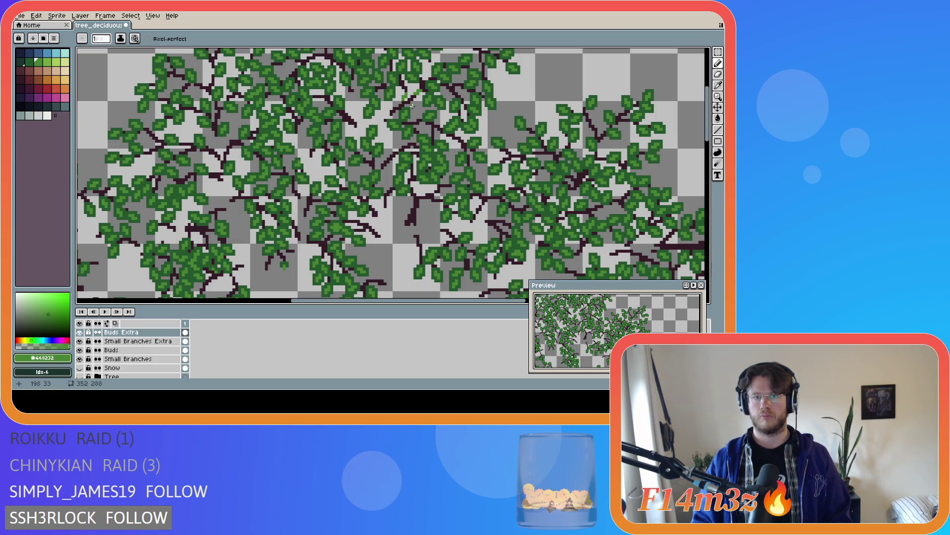
pyautogui.click(416, 105)
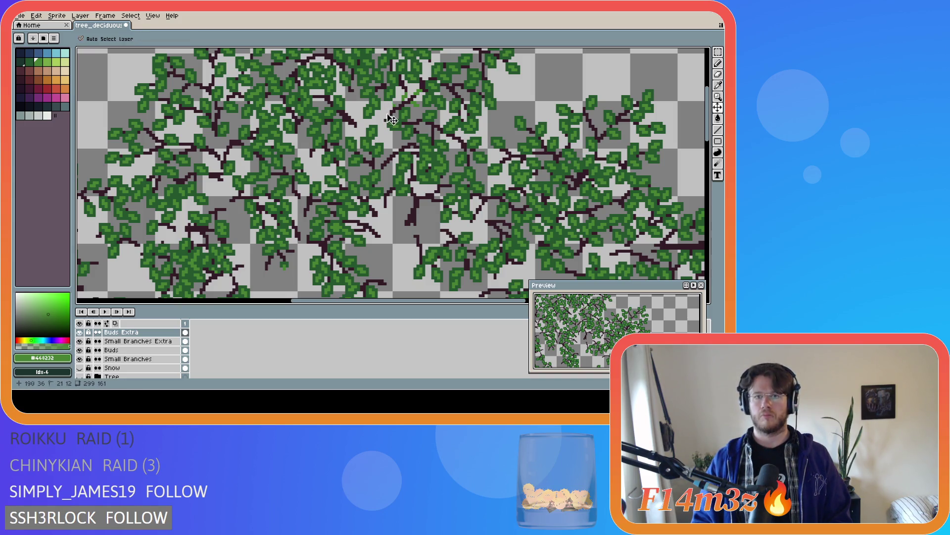
pyautogui.click(393, 104)
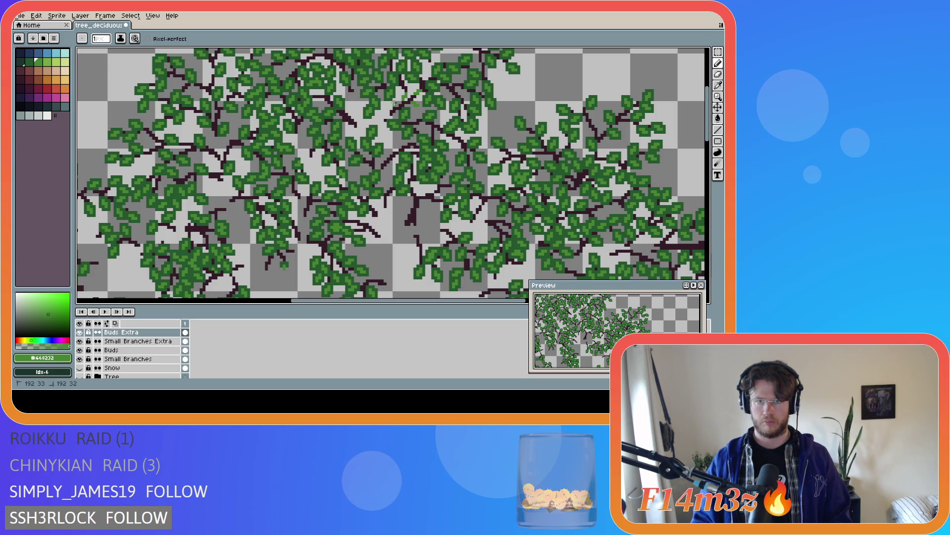
pyautogui.click(400, 117)
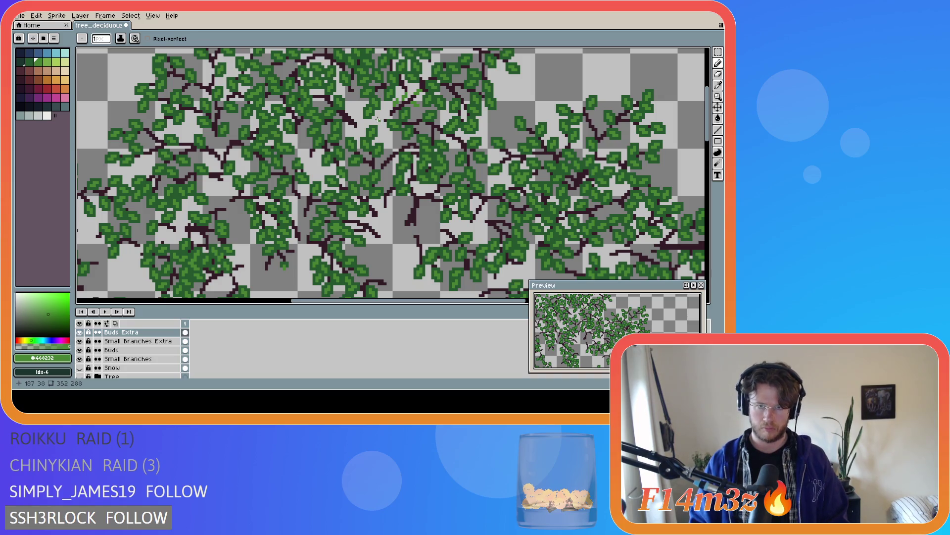
# - Draw two more short twig strokes near the top, then sample the darker leaf green #25542e
pyautogui.moveTo(393, 102); pyautogui.dragTo(392, 116)
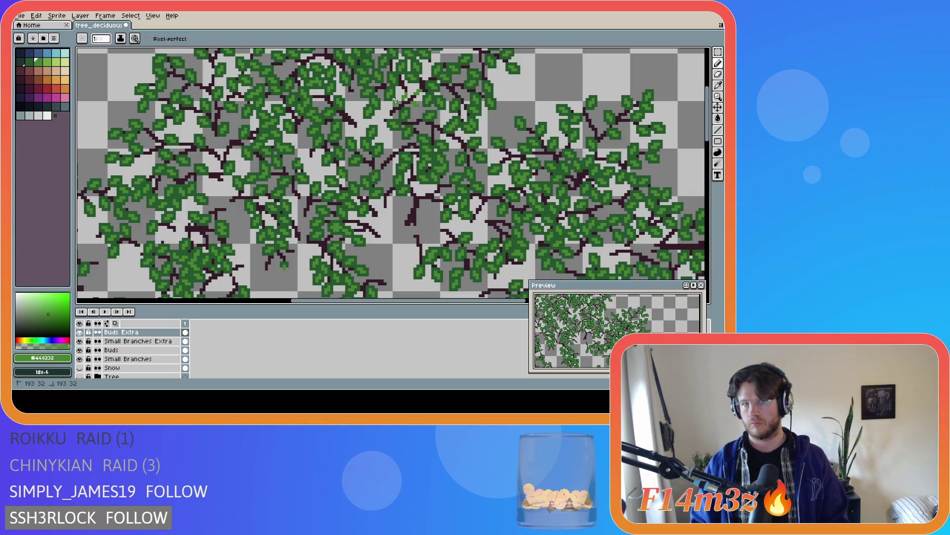
pyautogui.moveTo(393, 99); pyautogui.dragTo(393, 102)
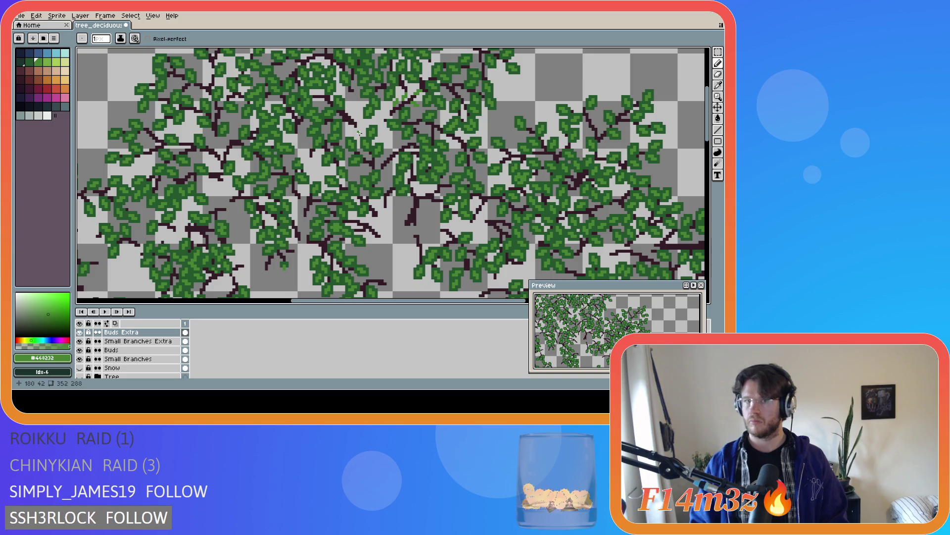
pyautogui.keyDown('alt'); pyautogui.click(396, 103); pyautogui.keyUp('alt')
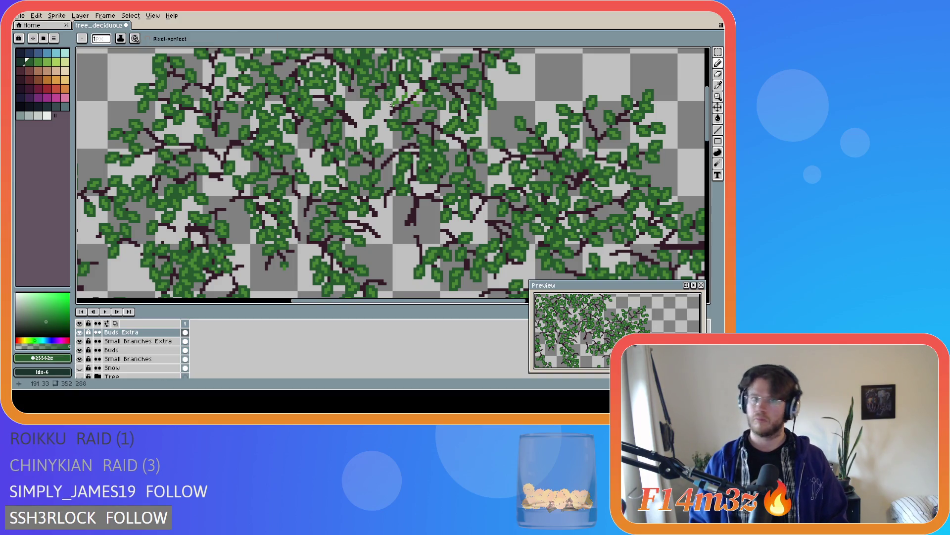
pyautogui.scroll(2, 398, 107)
pyautogui.scroll(1, 398, 106)
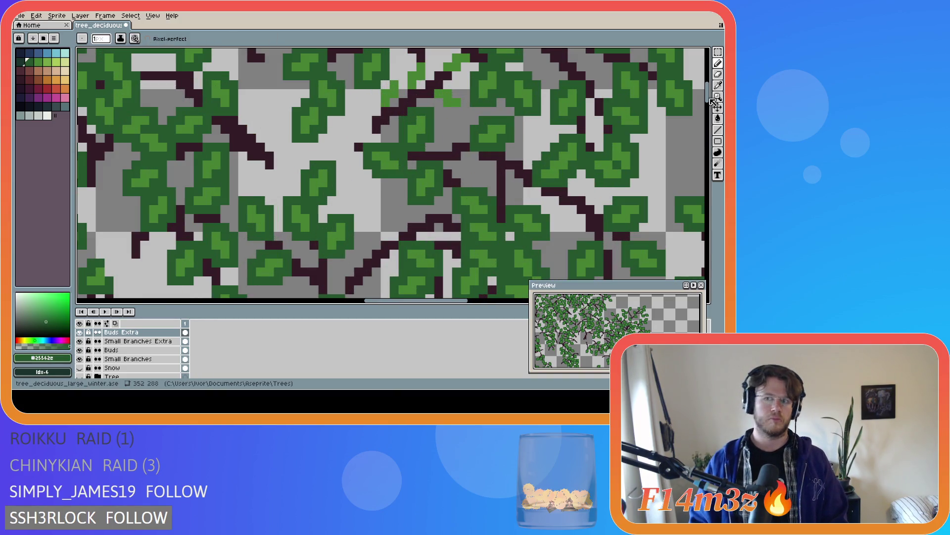
pyautogui.scroll(2, 714, 95)
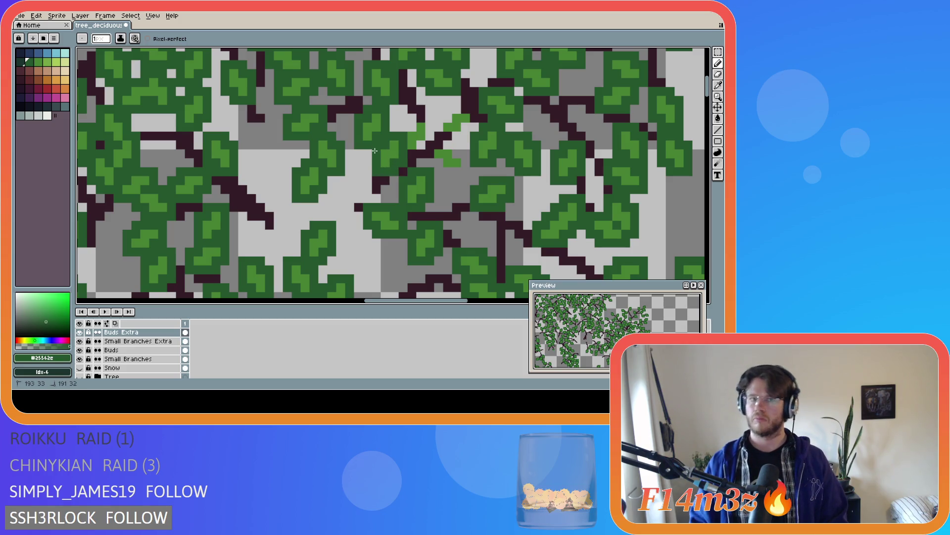
# - Repaint the stray light-green bud pixels near the canopy centre in dark leaf green
pyautogui.moveTo(400, 128)
pyautogui.mouseDown()
pyautogui.moveTo(417, 119)
pyautogui.moveTo(413, 154)
pyautogui.moveTo(461, 172)
pyautogui.mouseUp()
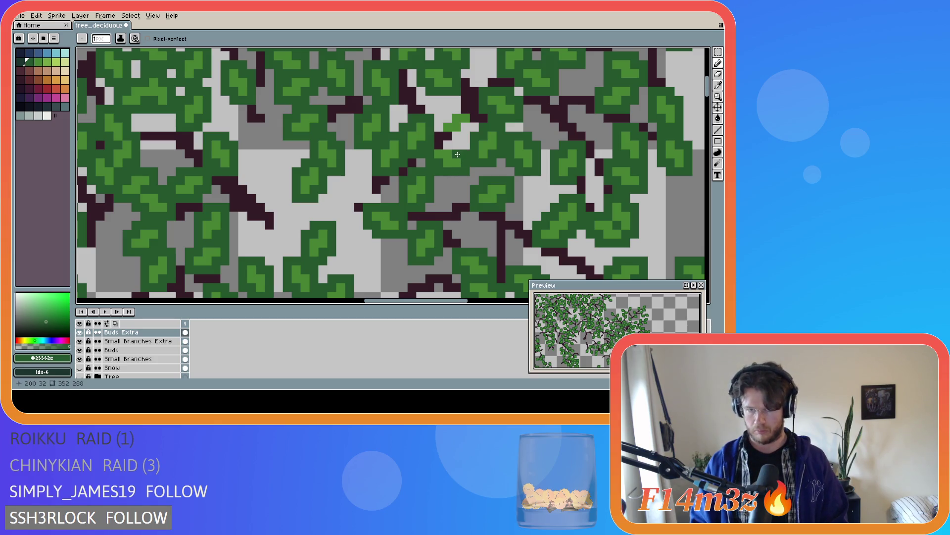
pyautogui.moveTo(441, 135)
pyautogui.mouseDown()
pyautogui.moveTo(471, 114)
pyautogui.moveTo(430, 149)
pyautogui.mouseUp()
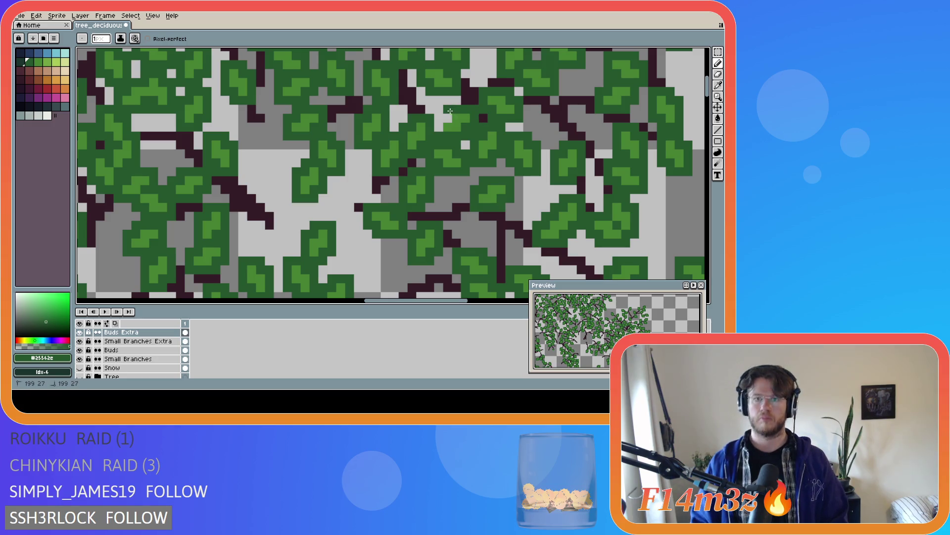
pyautogui.scroll(-3, 430, 149)
pyautogui.scroll(-1, 429, 149)
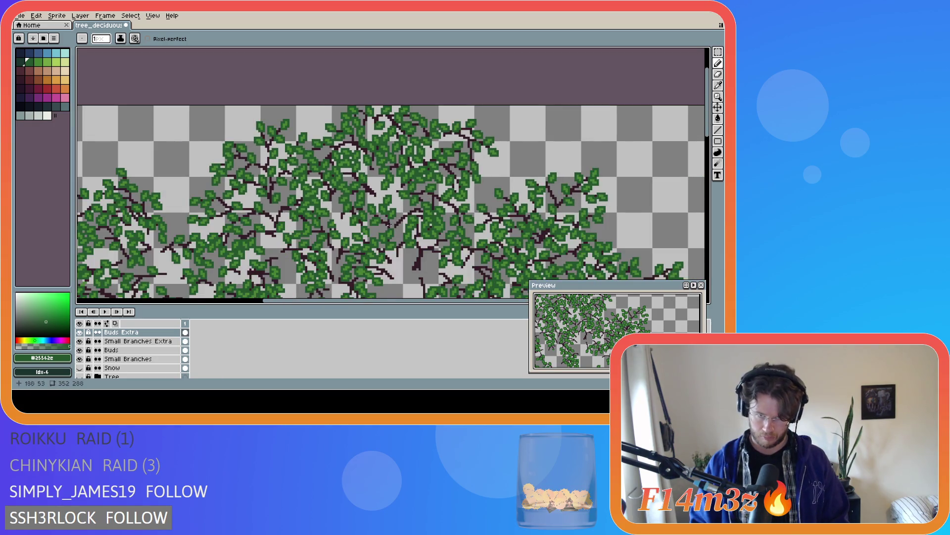
# - Show the Tree layer's trunk and branches again and save the tree file
pyautogui.click(79, 376)
pyautogui.hotkey('ctrl', 's')
pyautogui.scroll(-1, 437, 227)
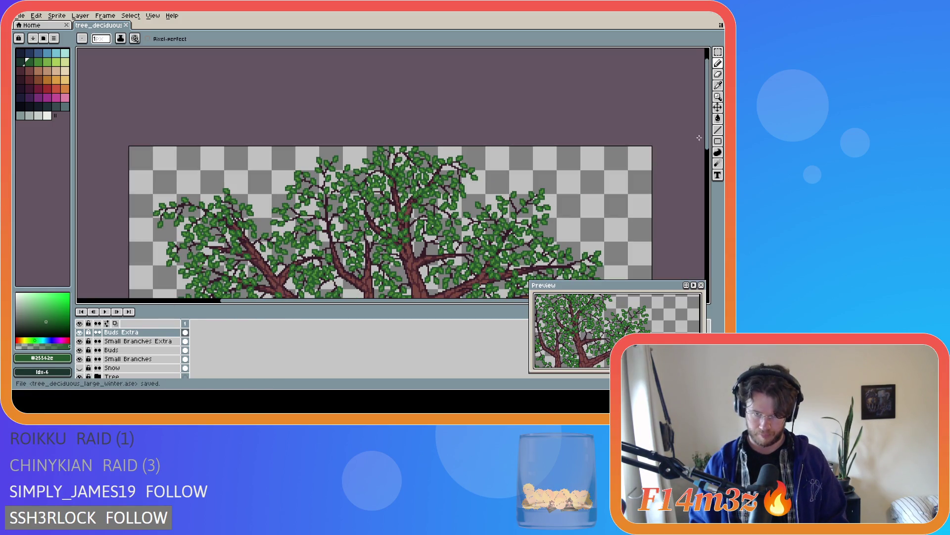
pyautogui.moveTo(707, 138); pyautogui.dragTo(637, 208)
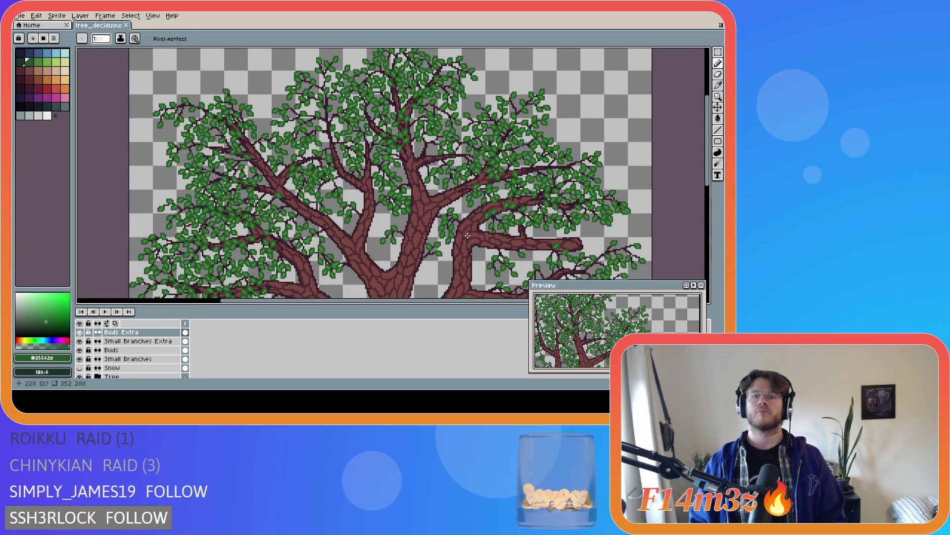
pyautogui.scroll(-1, 459, 214)
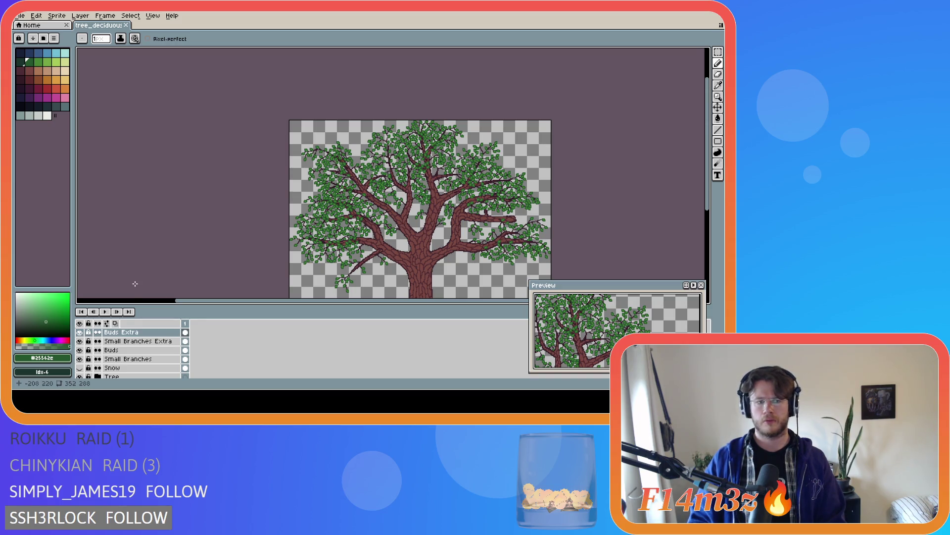
pyautogui.click(81, 333)
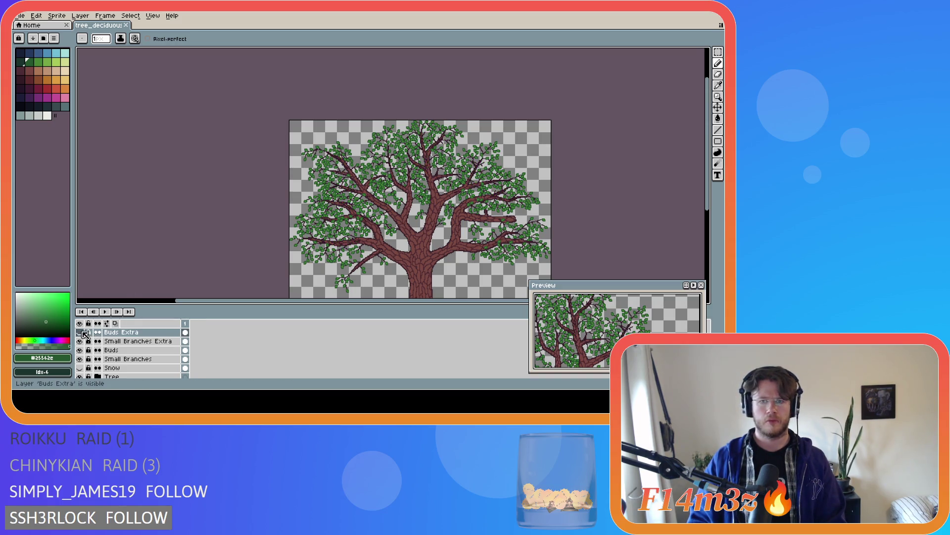
pyautogui.click(80, 332)
pyautogui.click(80, 333)
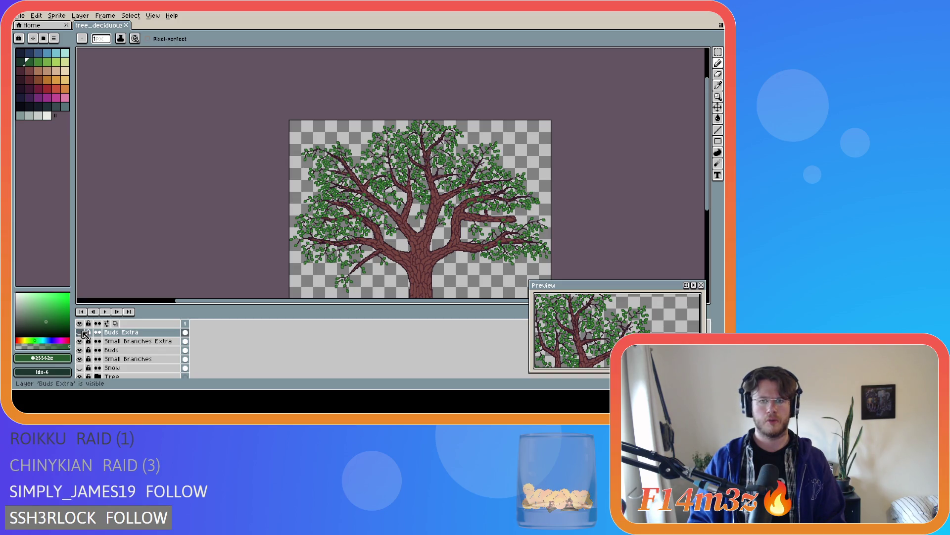
pyautogui.click(83, 333)
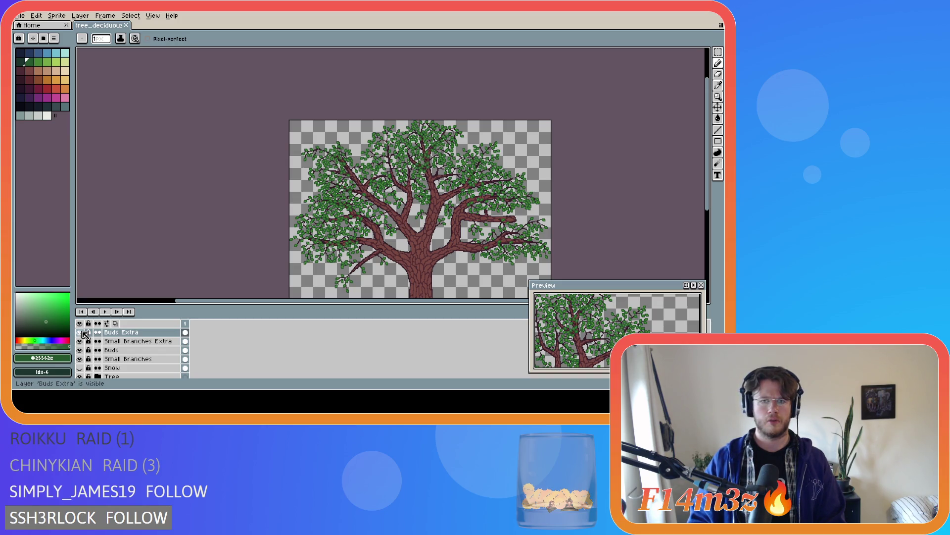
pyautogui.click(83, 333)
pyautogui.click(84, 334)
pyautogui.click(84, 333)
pyautogui.click(84, 334)
pyautogui.click(83, 334)
pyautogui.click(83, 333)
pyautogui.click(84, 333)
pyautogui.click(83, 333)
pyautogui.click(83, 334)
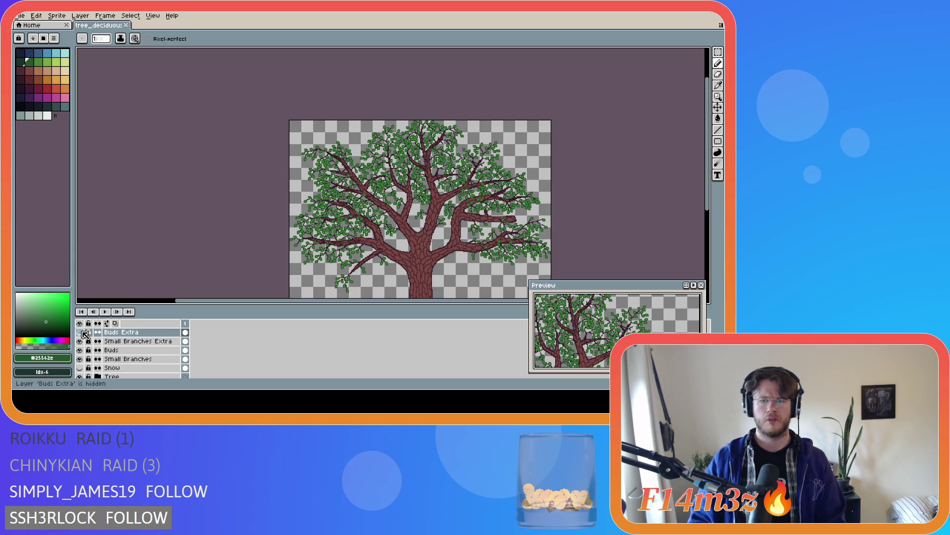
pyautogui.click(84, 333)
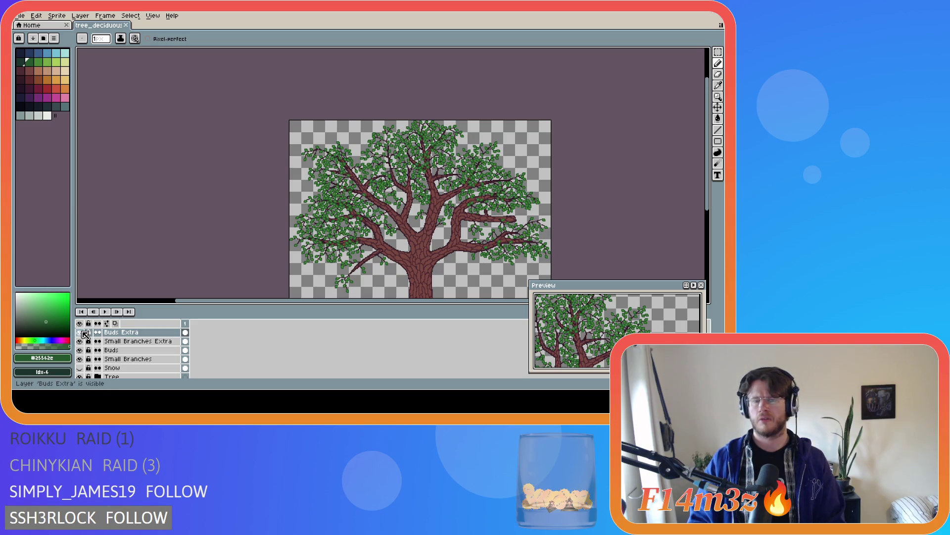
pyautogui.click(83, 334)
pyautogui.click(83, 333)
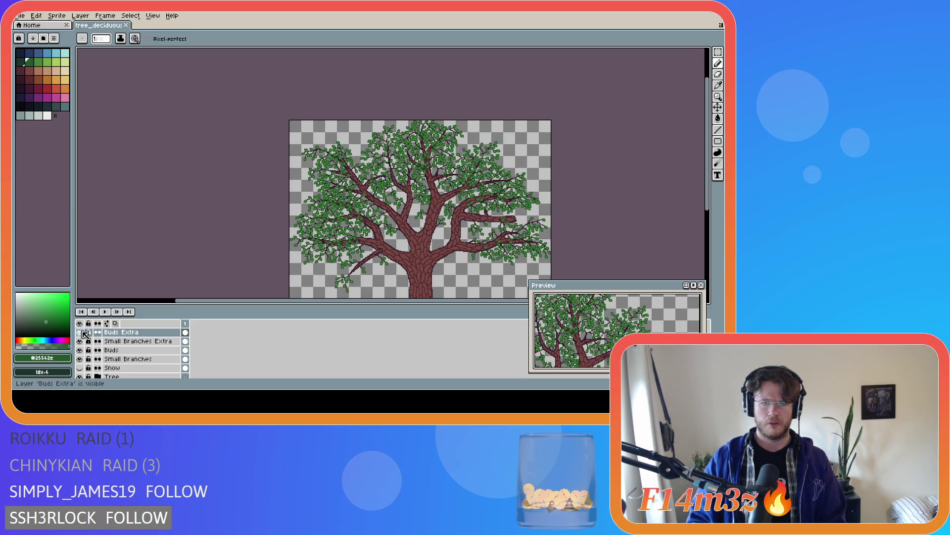
pyautogui.click(83, 333)
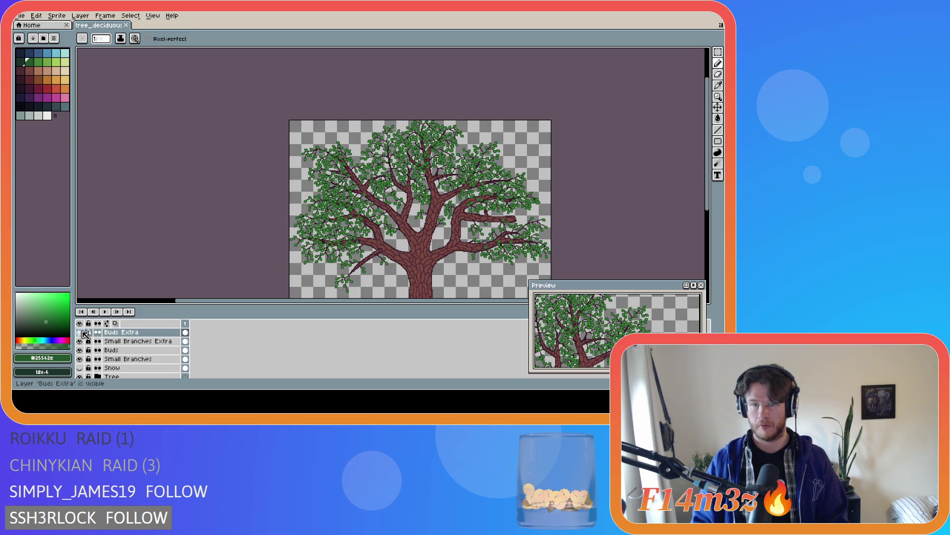
pyautogui.click(80, 332)
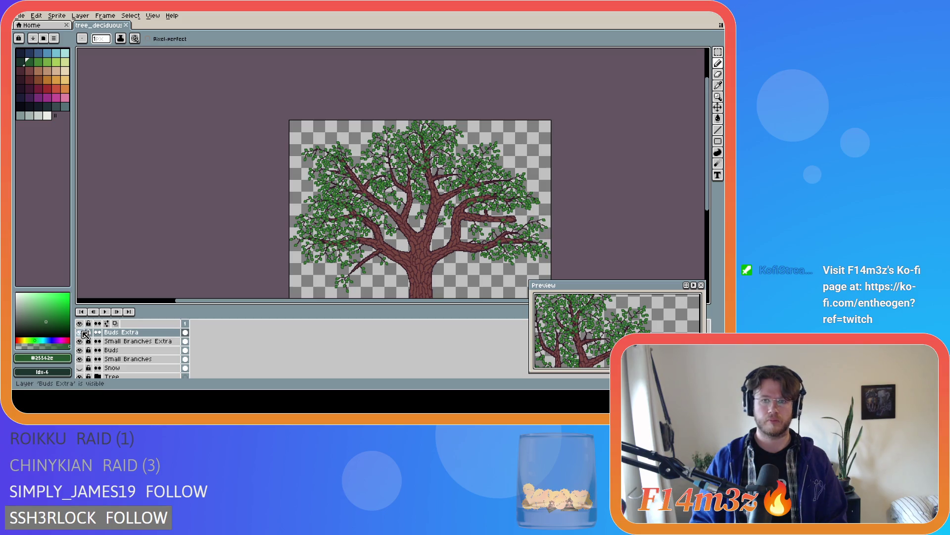
pyautogui.click(79, 332)
pyautogui.click(80, 332)
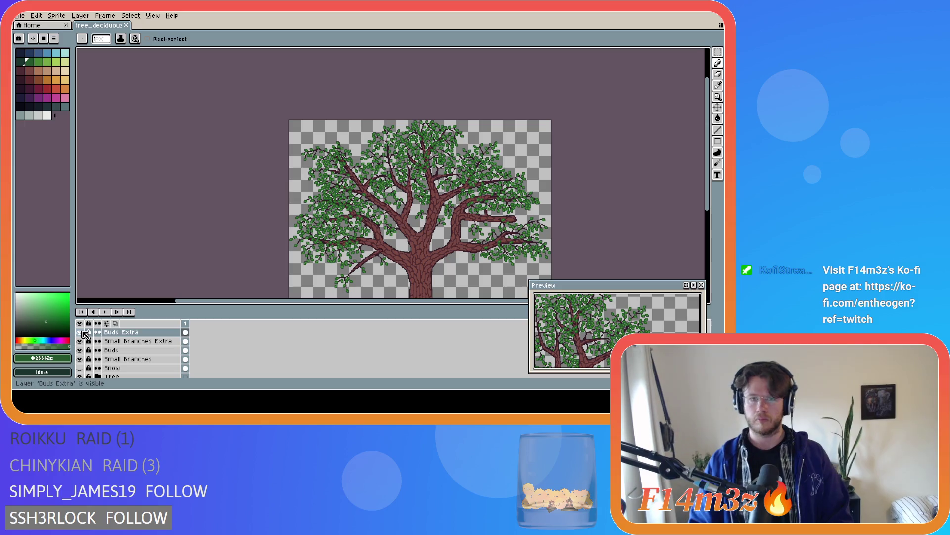
pyautogui.click(84, 334)
pyautogui.click(84, 334)
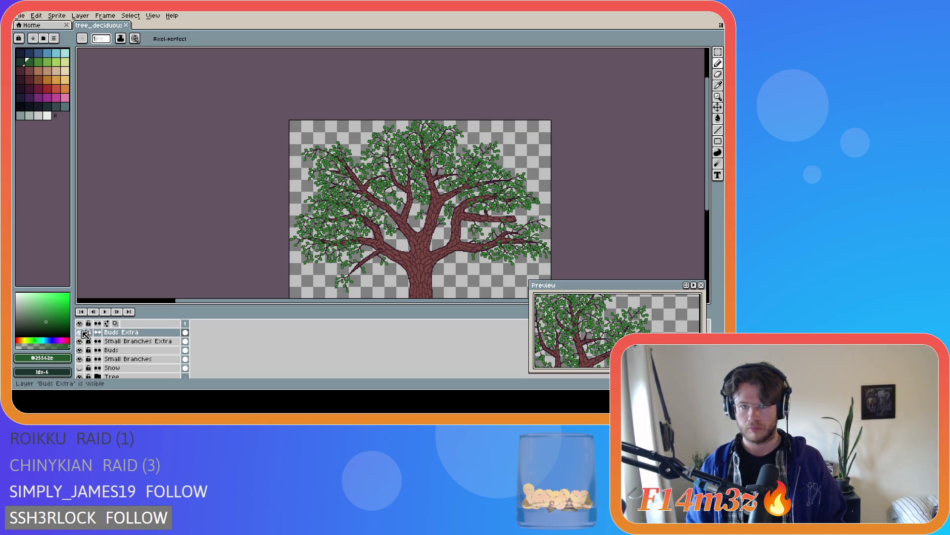
pyautogui.click(83, 334)
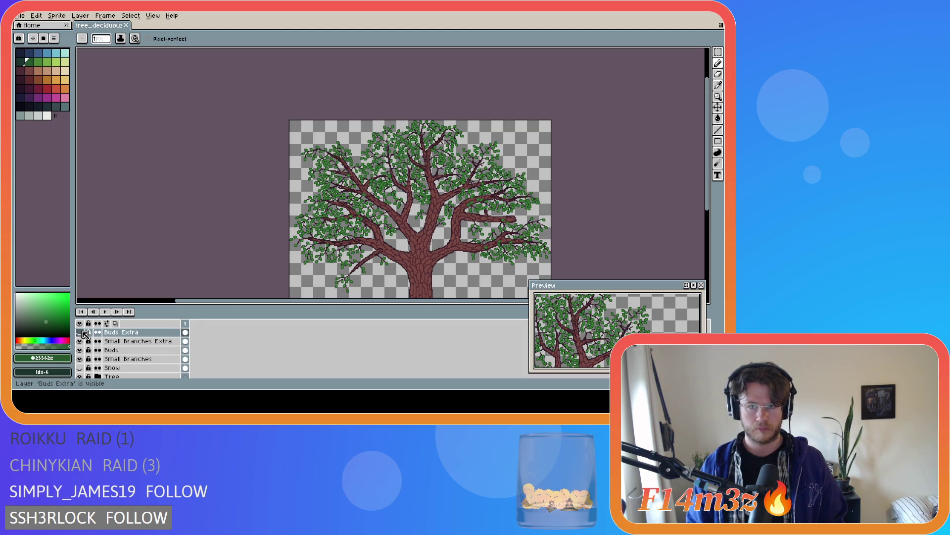
pyautogui.click(84, 333)
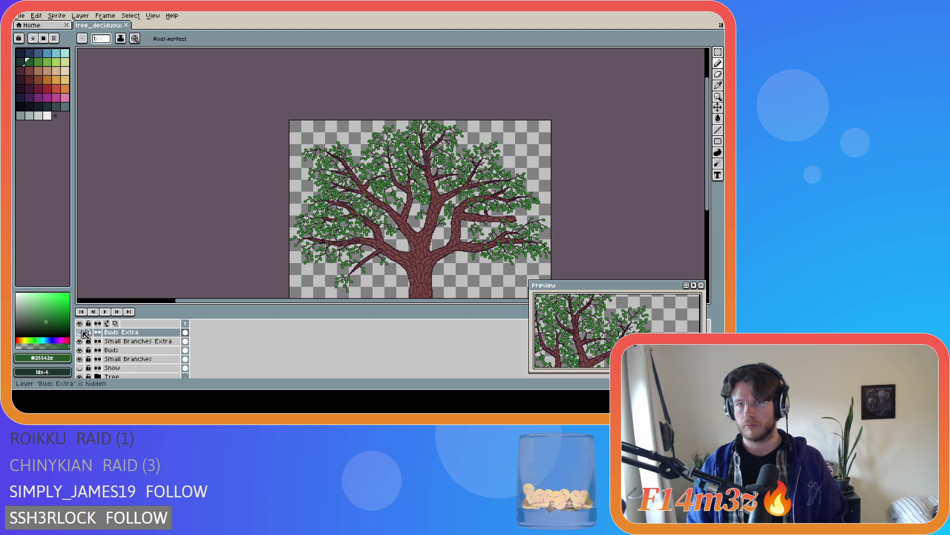
pyautogui.click(84, 333)
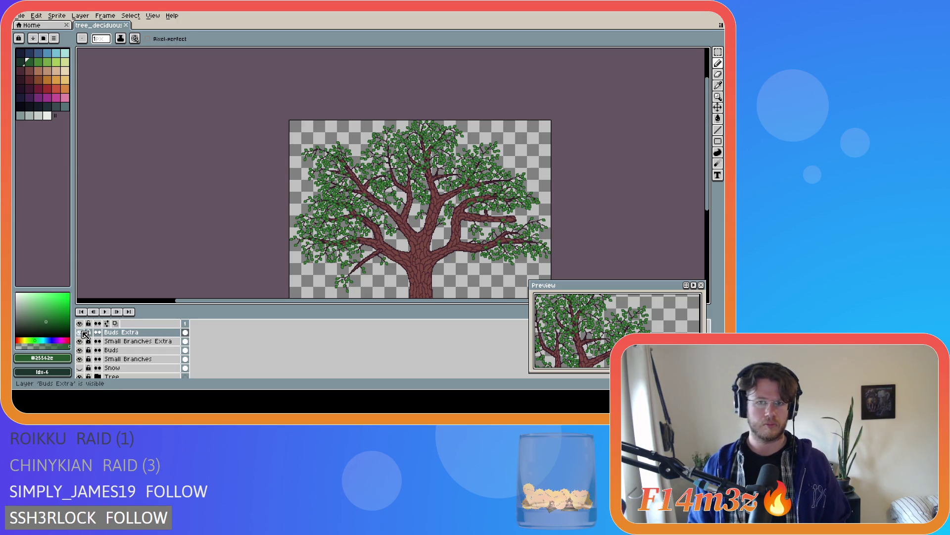
pyautogui.scroll(3, 546, 125)
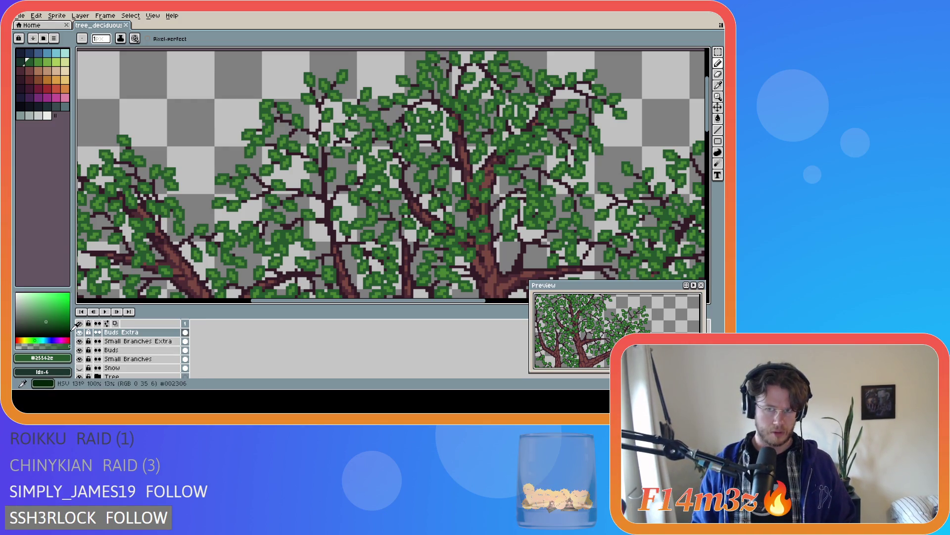
# - Undo the stray pencil stroke, make Buds the active layer and save the file
pyautogui.hotkey('ctrl', 'z')
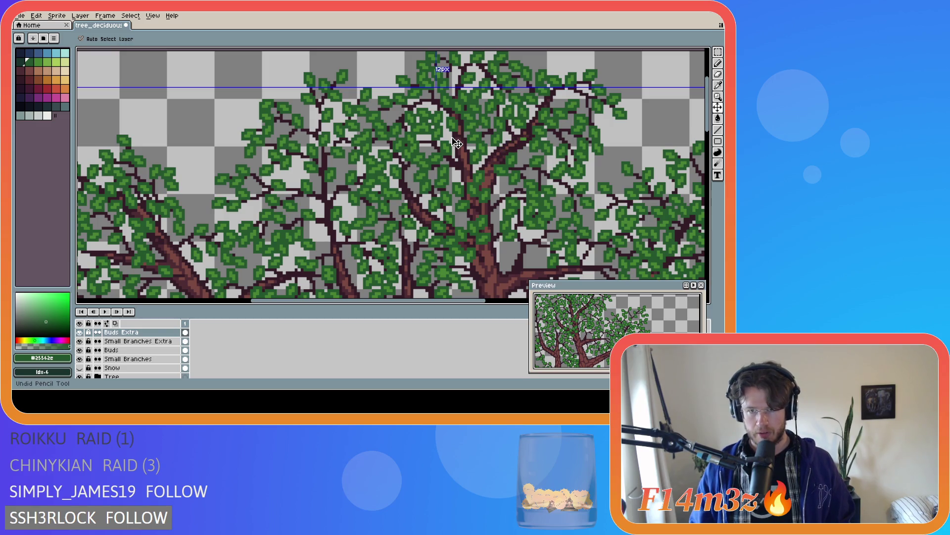
pyautogui.keyDown('ctrl'); pyautogui.click(456, 143); pyautogui.keyUp('ctrl')
pyautogui.hotkey('ctrl', 's')
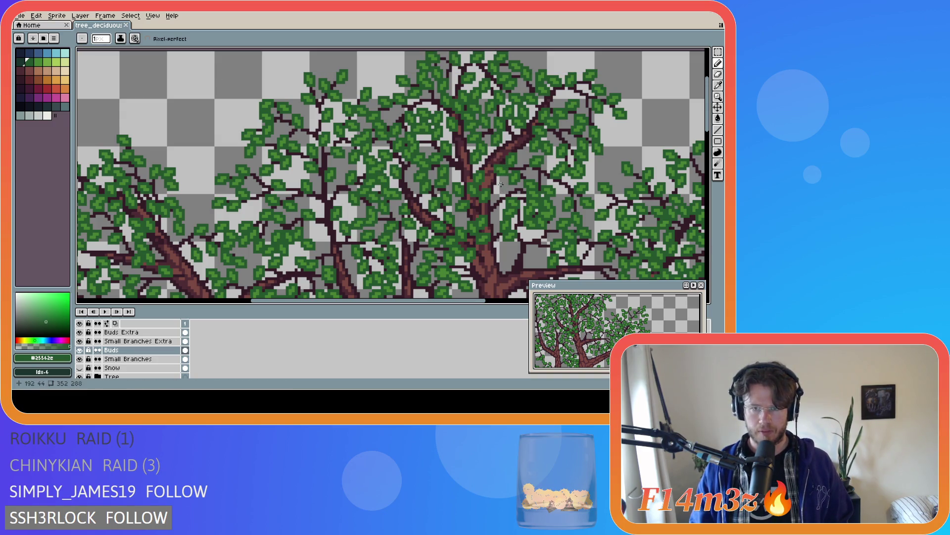
pyautogui.scroll(-1, 474, 184)
pyautogui.scroll(-1, 473, 184)
pyautogui.scroll(-2, 468, 208)
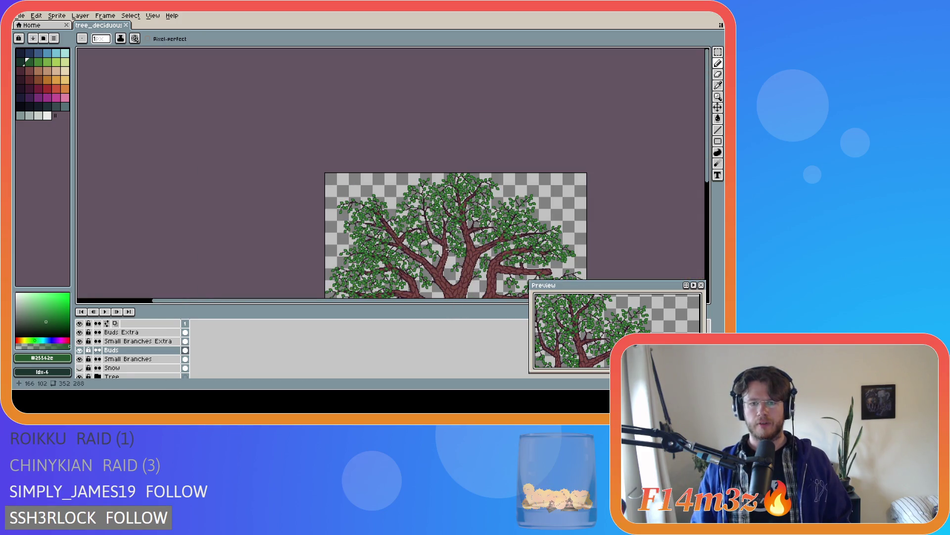
pyautogui.hscroll(2, 460, 304)
pyautogui.scroll(-3, 352, 227)
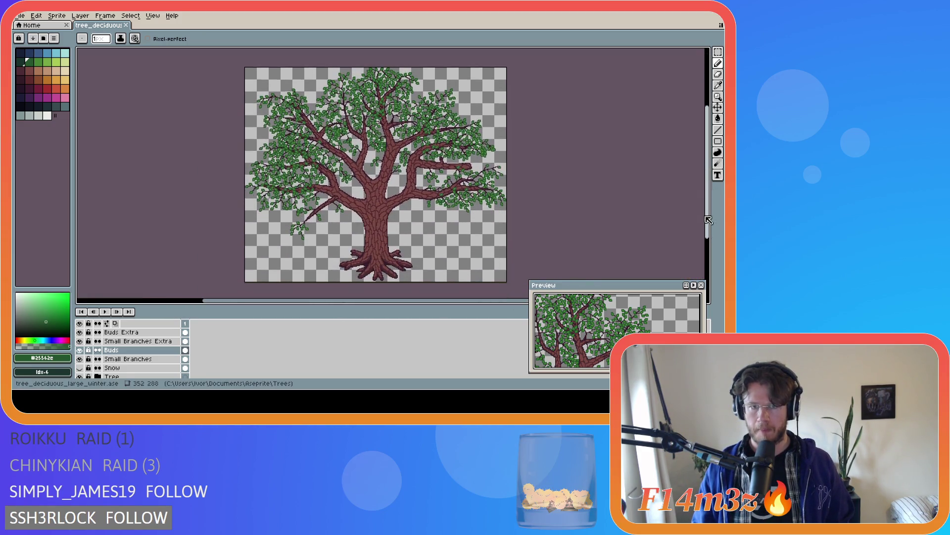
# - Save tree_deciduous_large_winter.ase twice while reviewing the whole tree and its branches
pyautogui.hotkey('ctrl', 's')
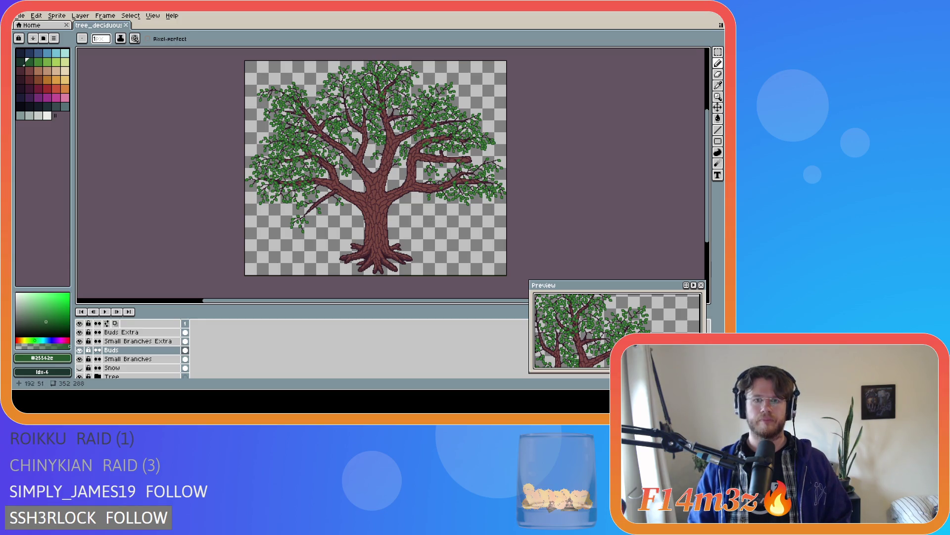
pyautogui.scroll(3, 387, 113)
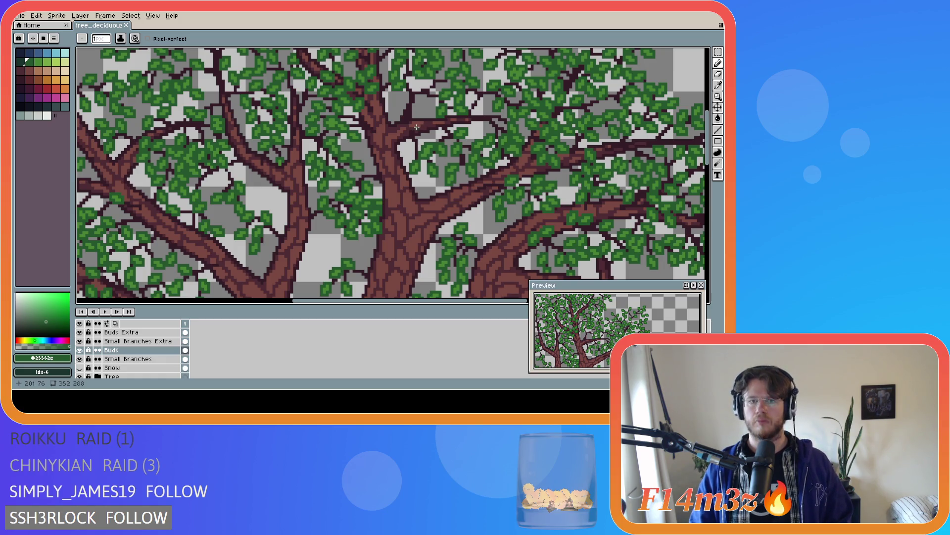
pyautogui.scroll(-1, 408, 137)
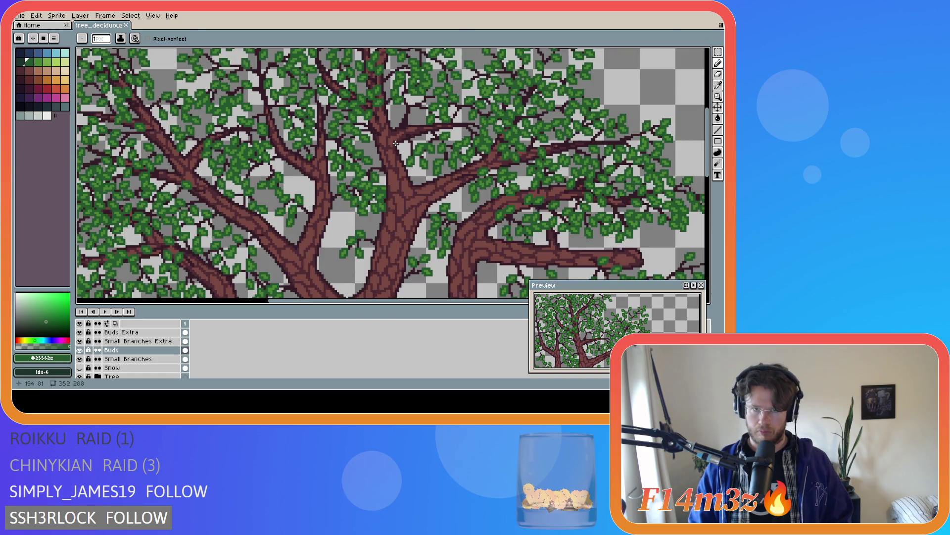
pyautogui.scroll(-1, 394, 142)
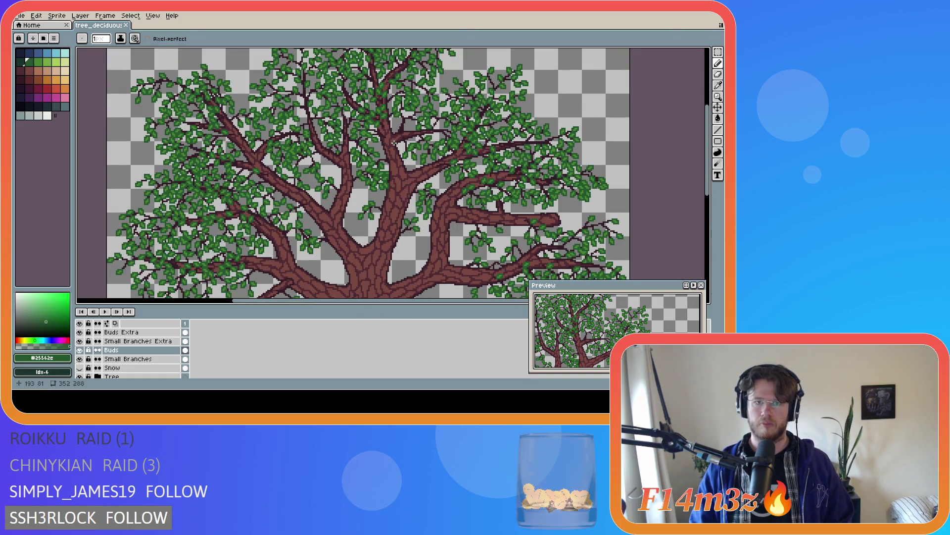
pyautogui.scroll(-1, 393, 142)
pyautogui.hotkey('ctrl', 's')
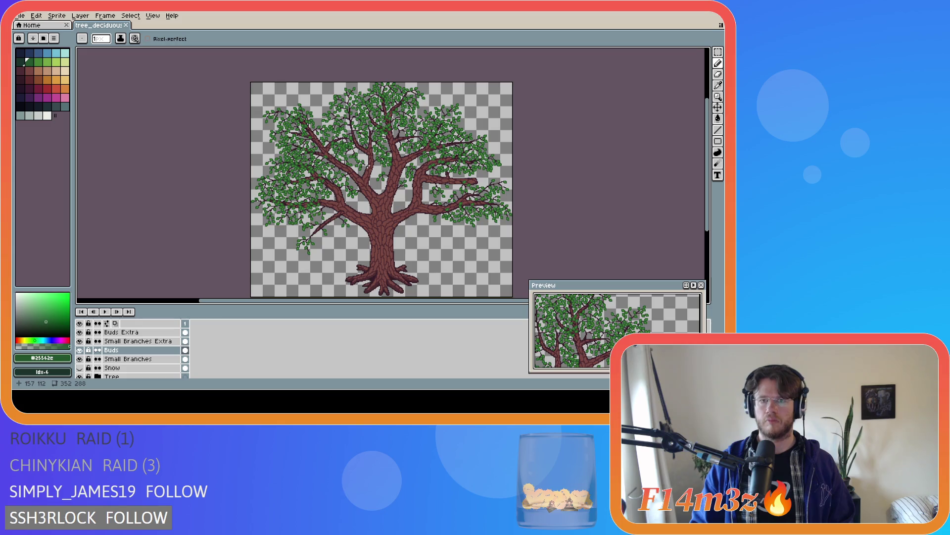
pyautogui.scroll(2, 487, 154)
pyautogui.scroll(1, 488, 155)
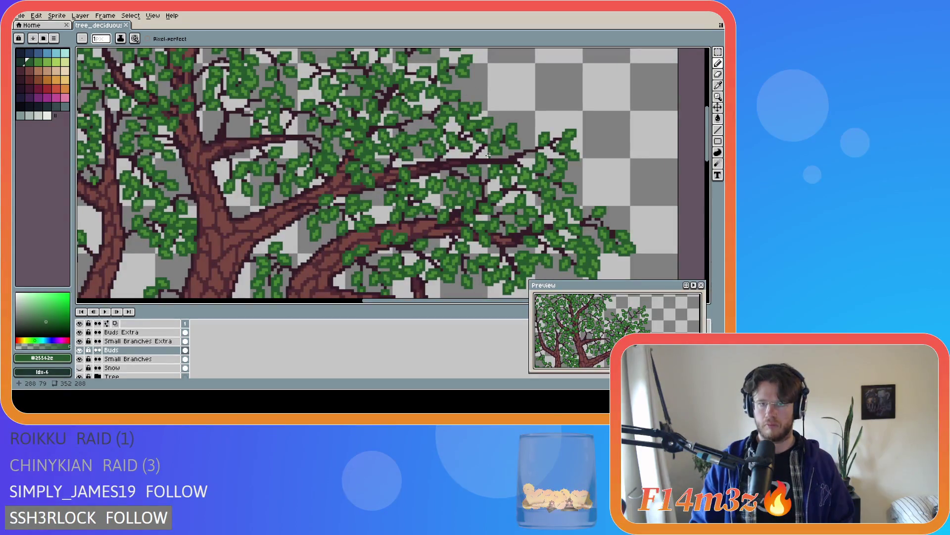
pyautogui.scroll(1, 487, 155)
pyautogui.scroll(1, 488, 155)
pyautogui.scroll(1, 483, 156)
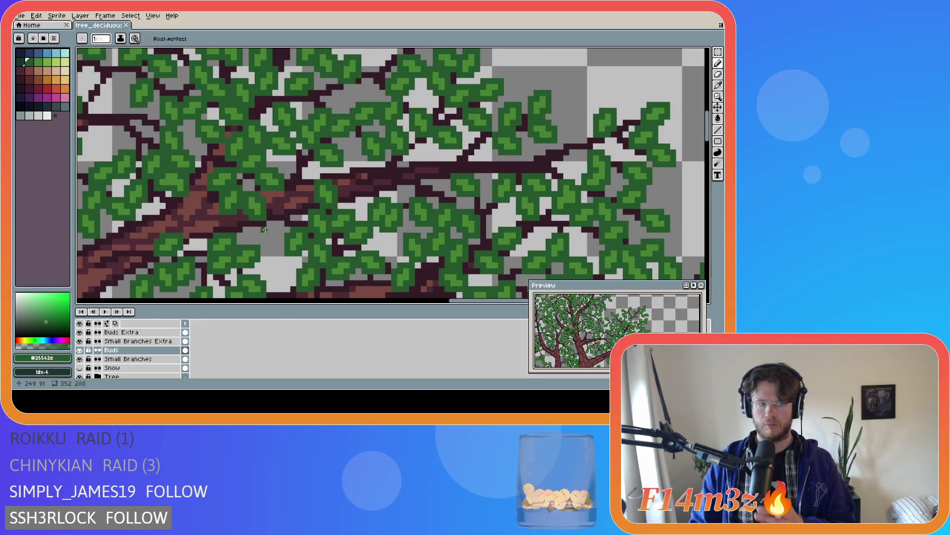
# - Hide the Tree layer and eyedrop the leaf green #468232 from the canvas for the Pencil
pyautogui.click(80, 376)
pyautogui.click(79, 377)
pyautogui.click(79, 376)
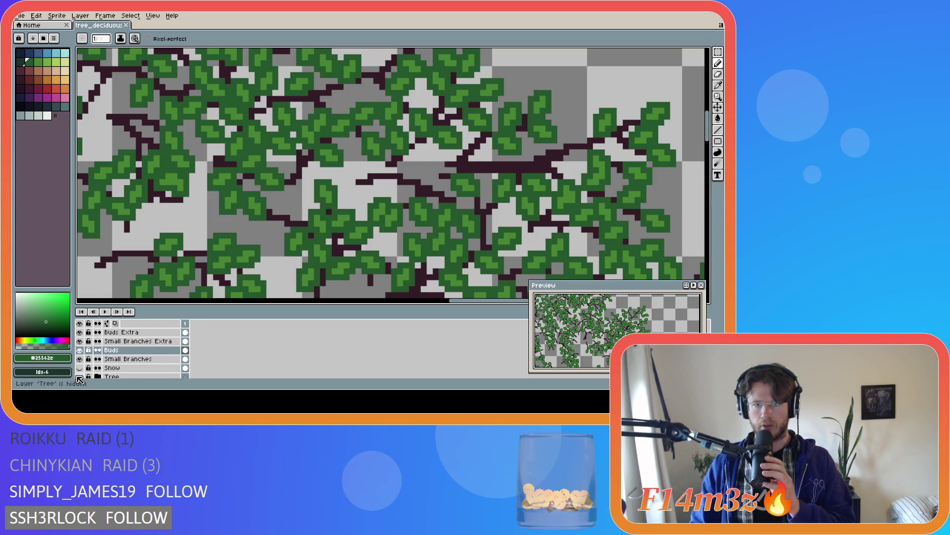
pyautogui.press('i')
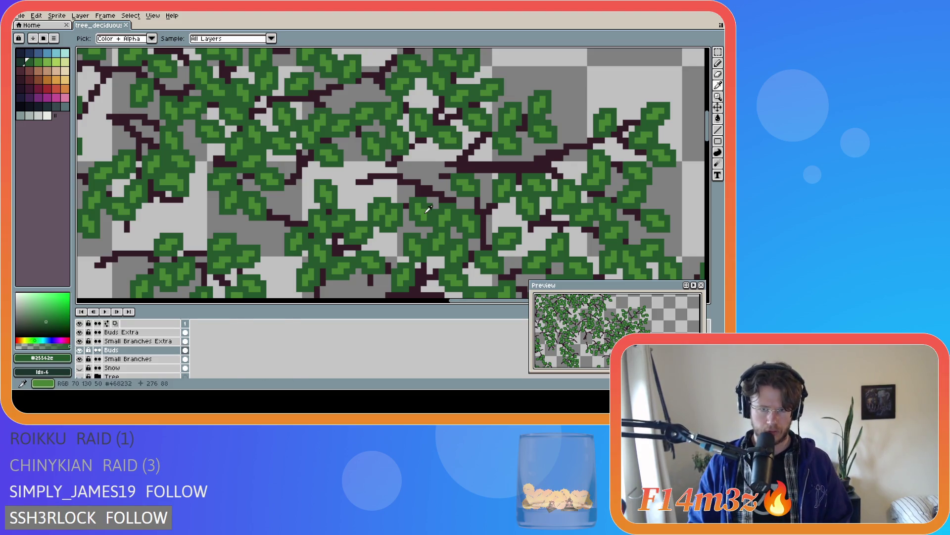
pyautogui.click(428, 210)
pyautogui.press('b')
# - Paint three short green buds onto the bare twigs on the Buds layer
pyautogui.click(399, 171)
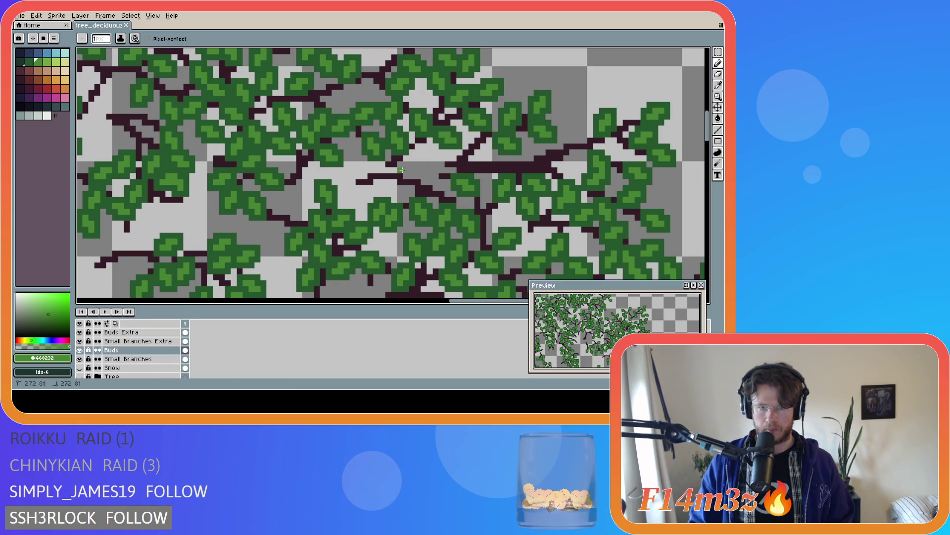
pyautogui.moveTo(399, 171); pyautogui.dragTo(412, 162)
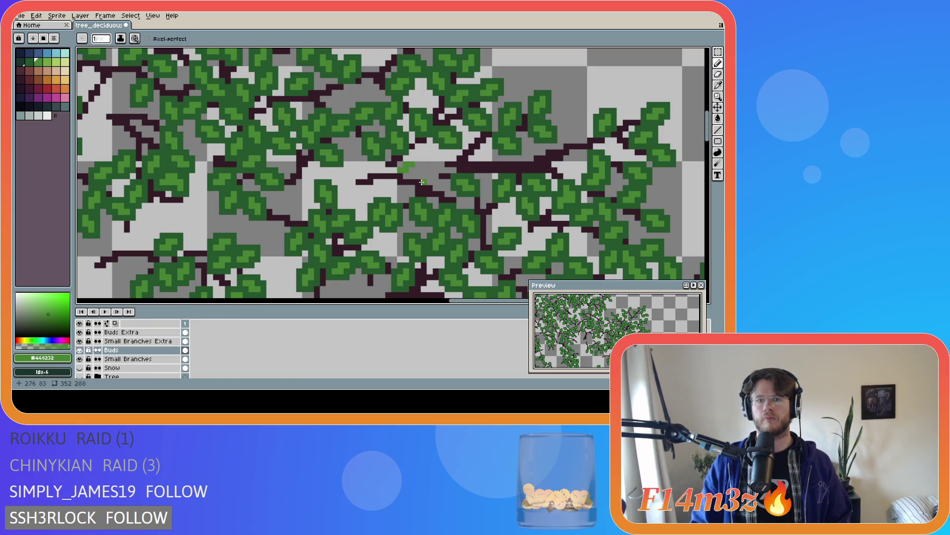
pyautogui.press('ctrl')
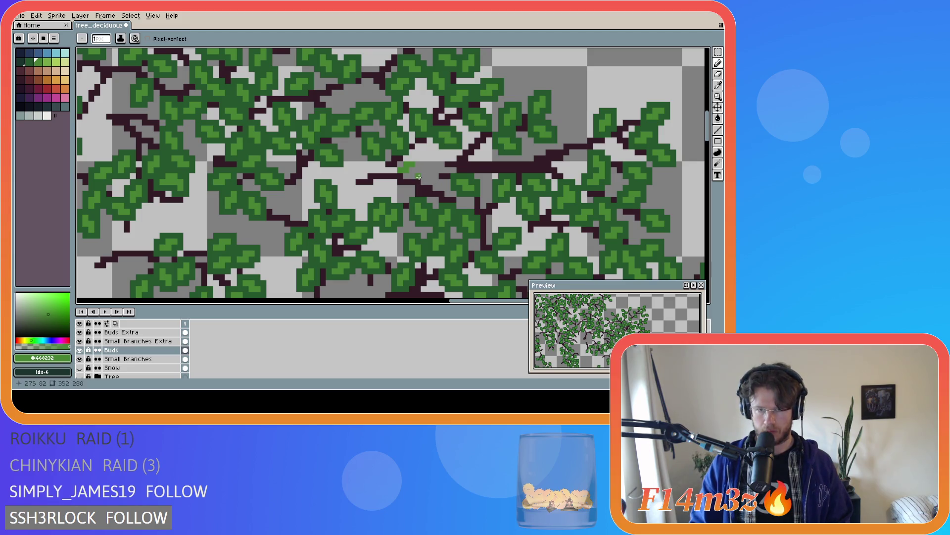
pyautogui.moveTo(427, 182); pyautogui.dragTo(436, 176)
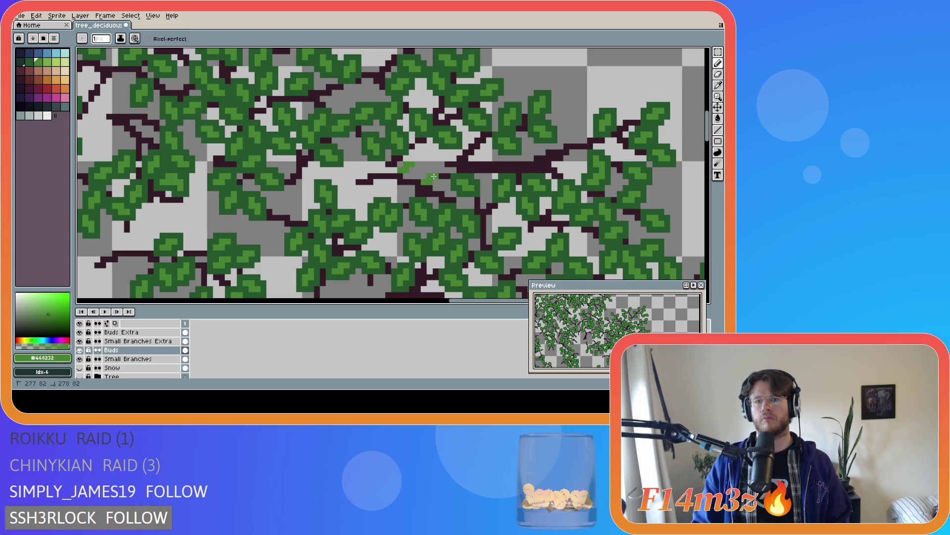
pyautogui.click(399, 188)
pyautogui.moveTo(398, 189); pyautogui.dragTo(405, 201)
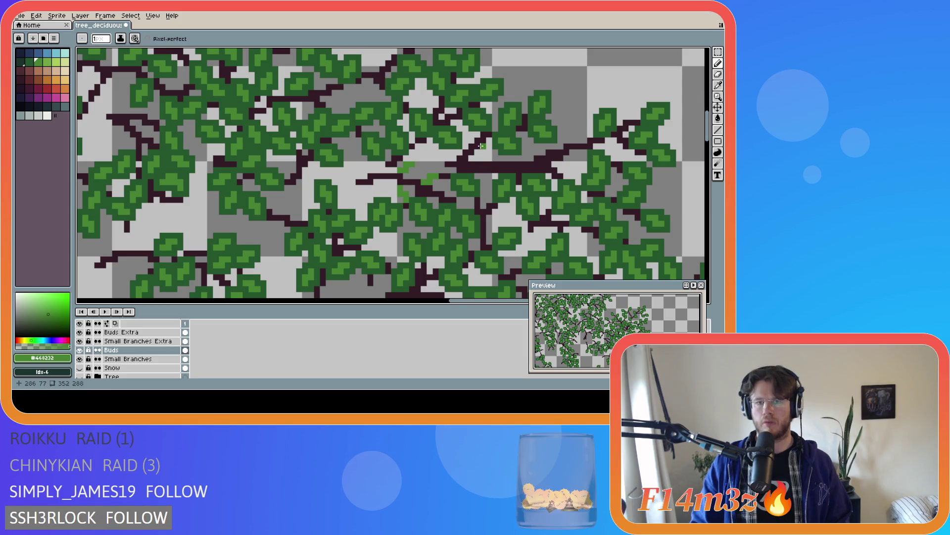
# - Add further green buds along the branch, an upper-branch bud and a single pixel beside a twig
pyautogui.click(483, 165)
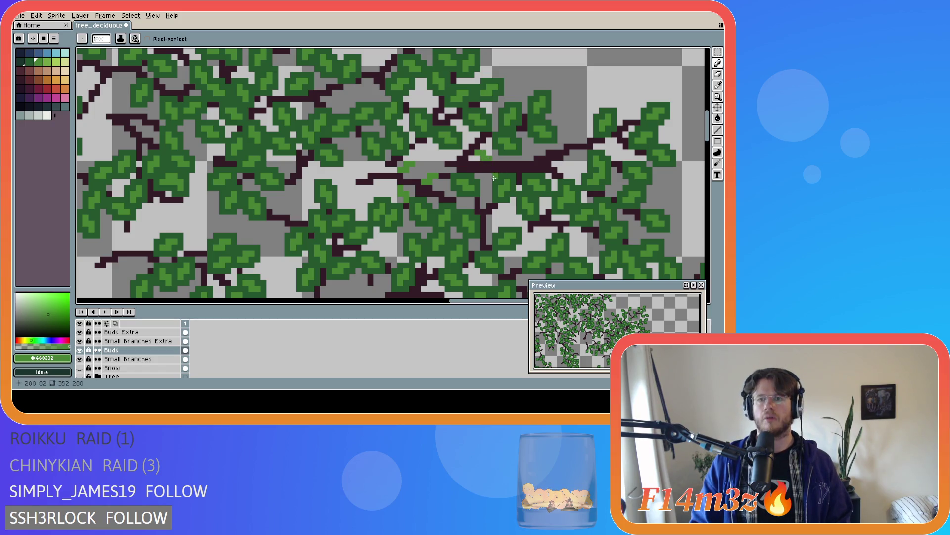
pyautogui.click(471, 158)
pyautogui.moveTo(471, 158); pyautogui.dragTo(490, 162)
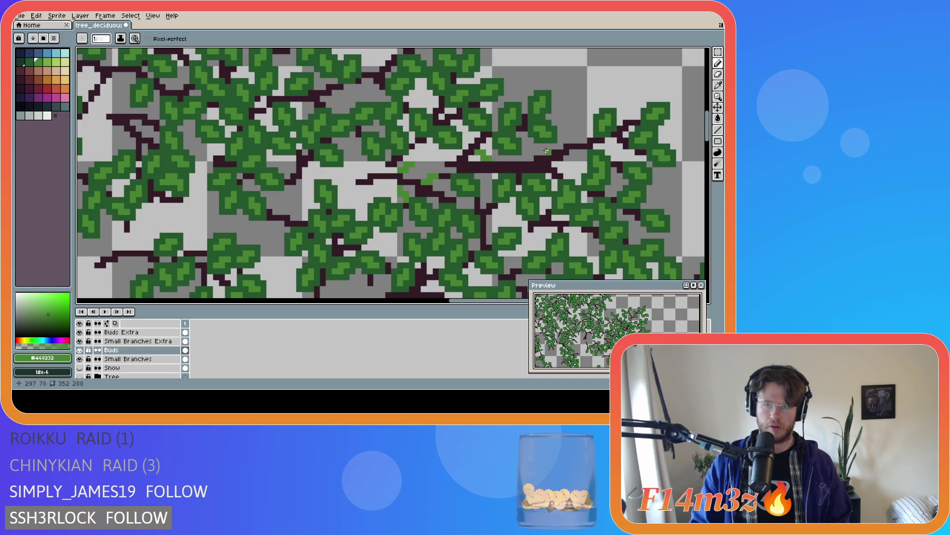
pyautogui.moveTo(571, 139); pyautogui.dragTo(572, 135)
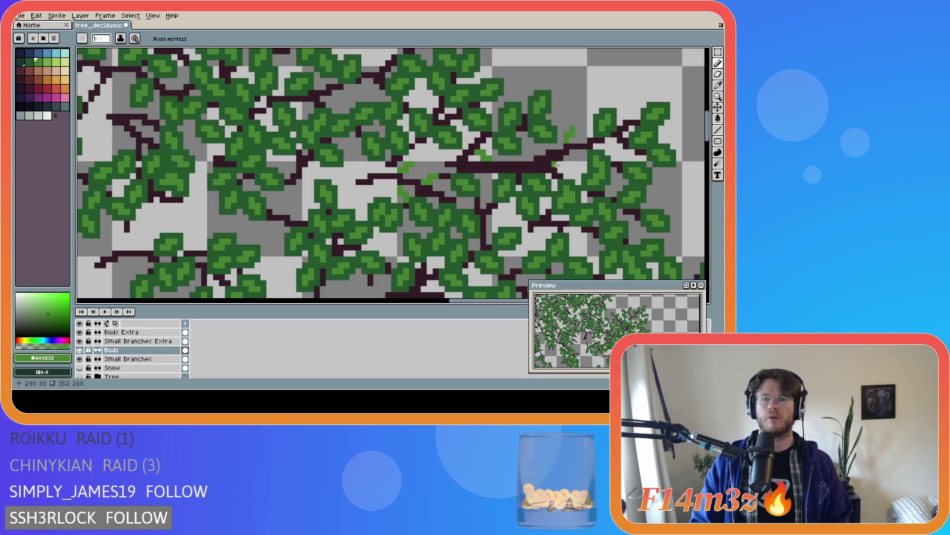
pyautogui.click(371, 166)
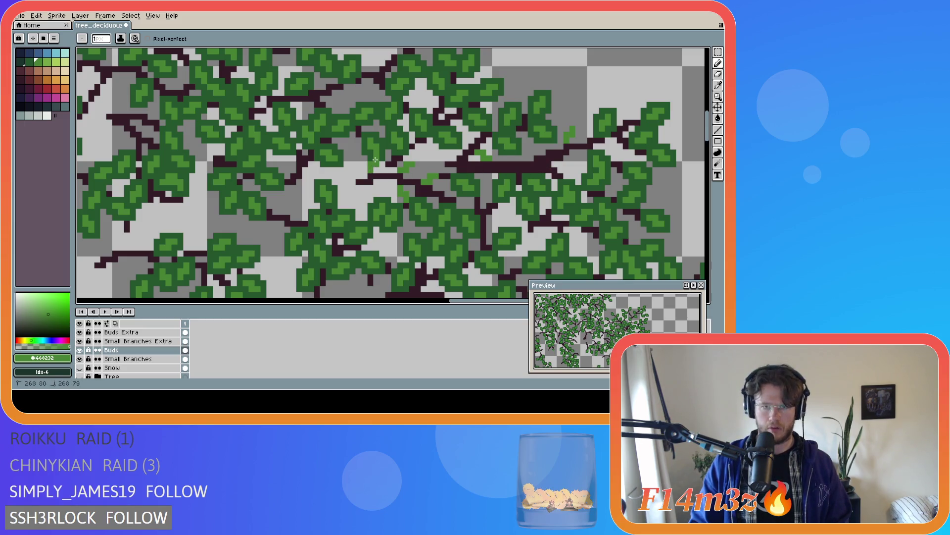
pyautogui.press('v')
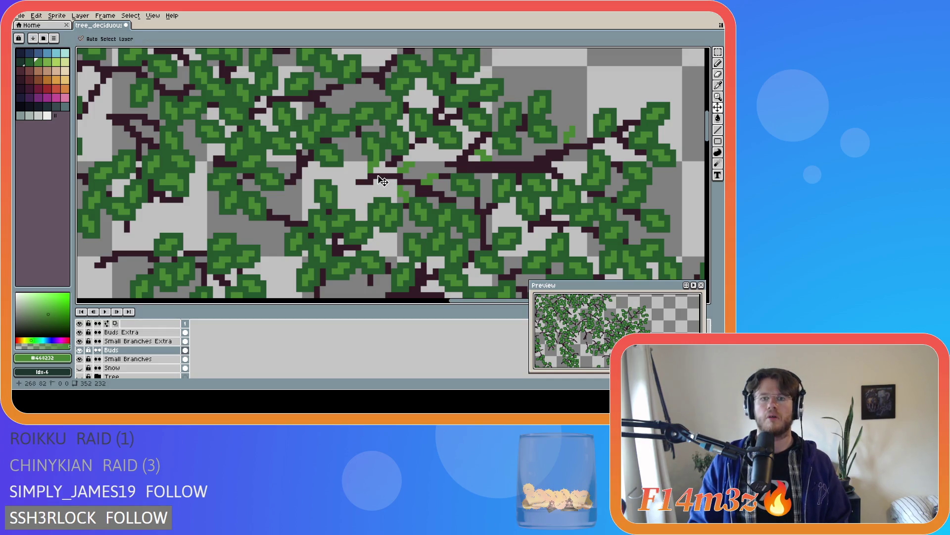
pyautogui.press('b')
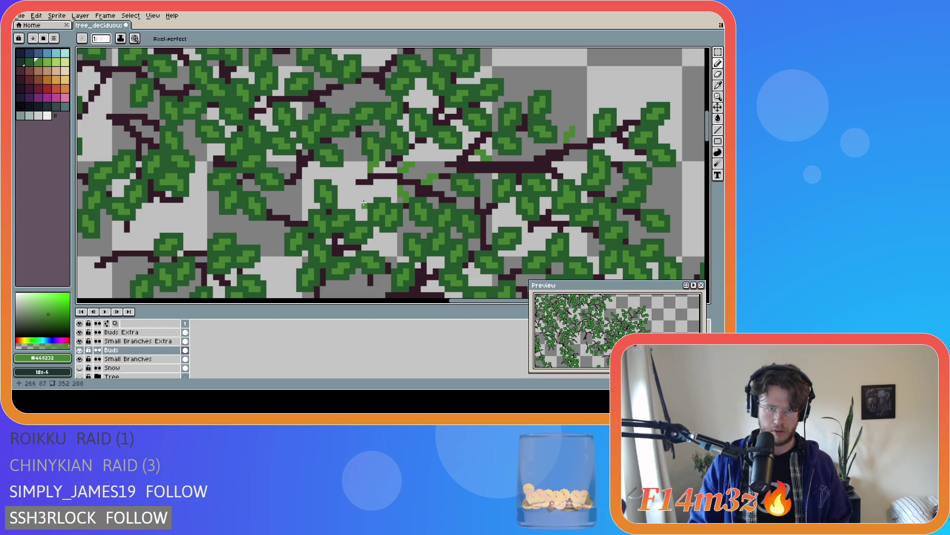
# - Toggle the Buds, Buds Extra and Small Branches layers to compare the twigs with and without leaves
pyautogui.click(80, 350)
pyautogui.click(79, 332)
pyautogui.click(79, 332)
pyautogui.click(80, 332)
pyautogui.click(79, 350)
pyautogui.click(80, 358)
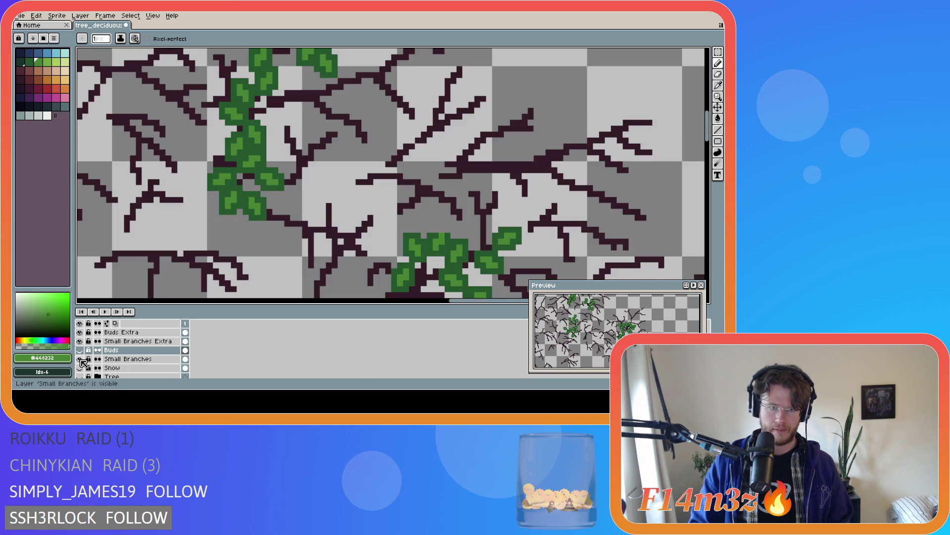
pyautogui.click(79, 349)
# - Hide Snow, show the brown trunk again and dab one more green bud onto a branch
pyautogui.click(80, 368)
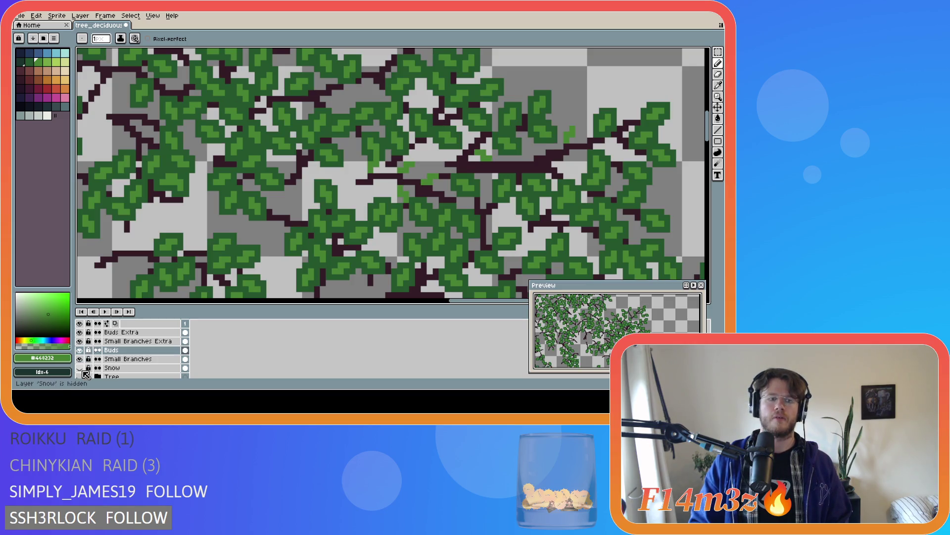
pyautogui.click(80, 377)
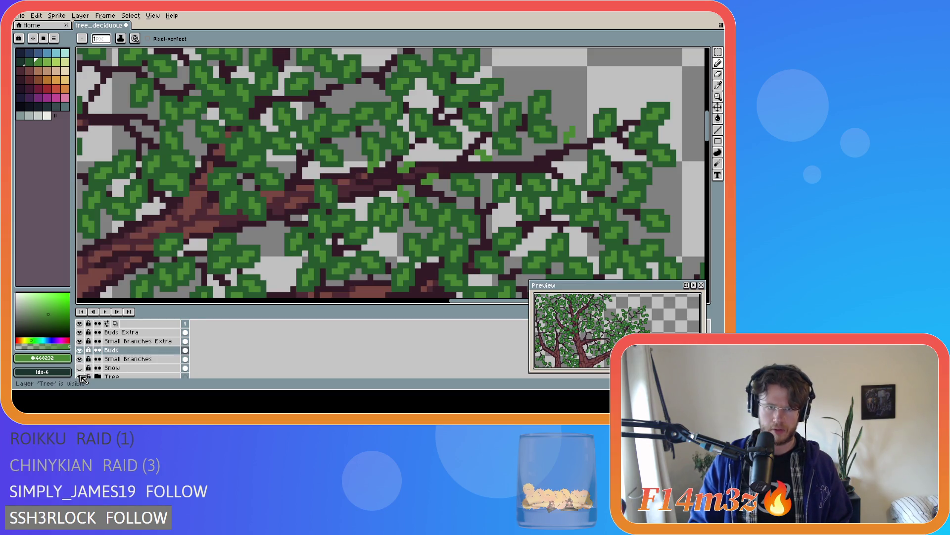
pyautogui.click(294, 207)
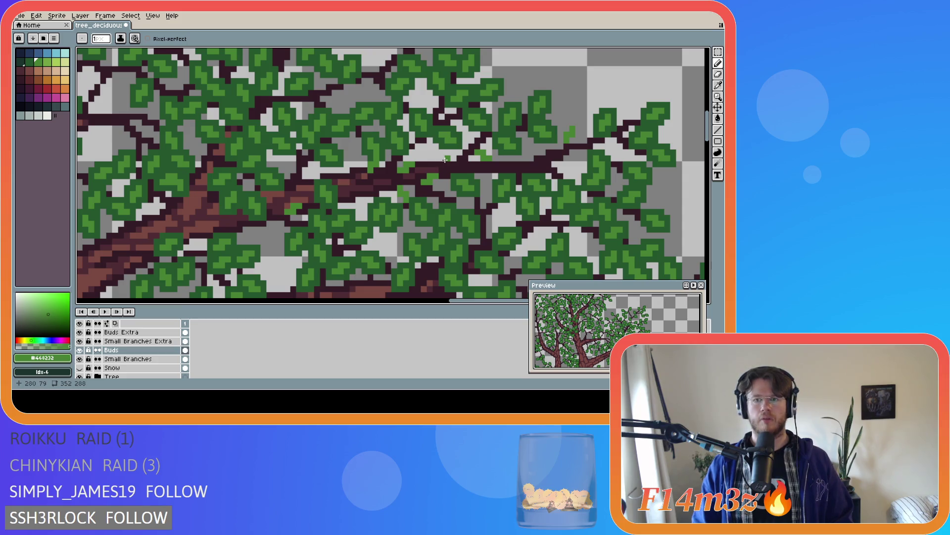
# - Shade a few leaves with the darker green #25562e and save the tree drawing
pyautogui.keyDown('alt'); pyautogui.click(373, 153); pyautogui.keyUp('alt')
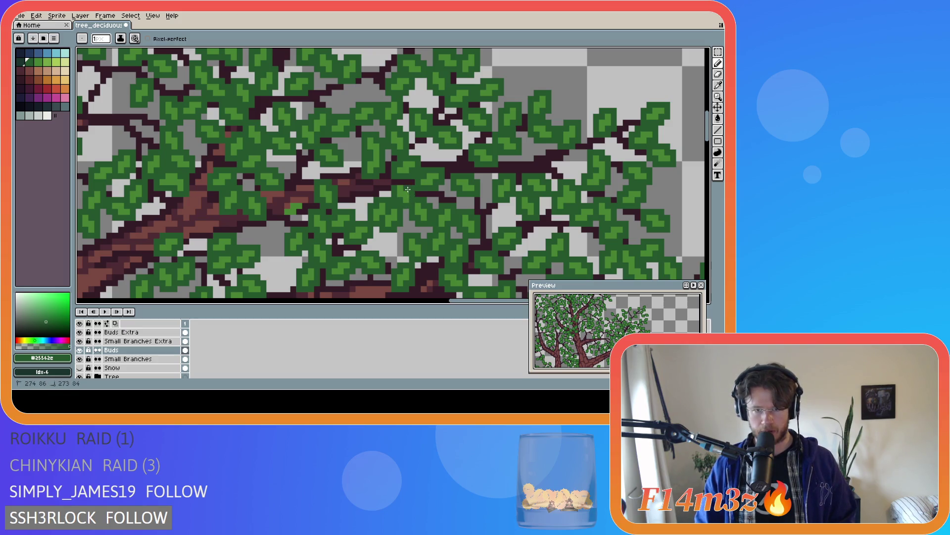
pyautogui.click(287, 204)
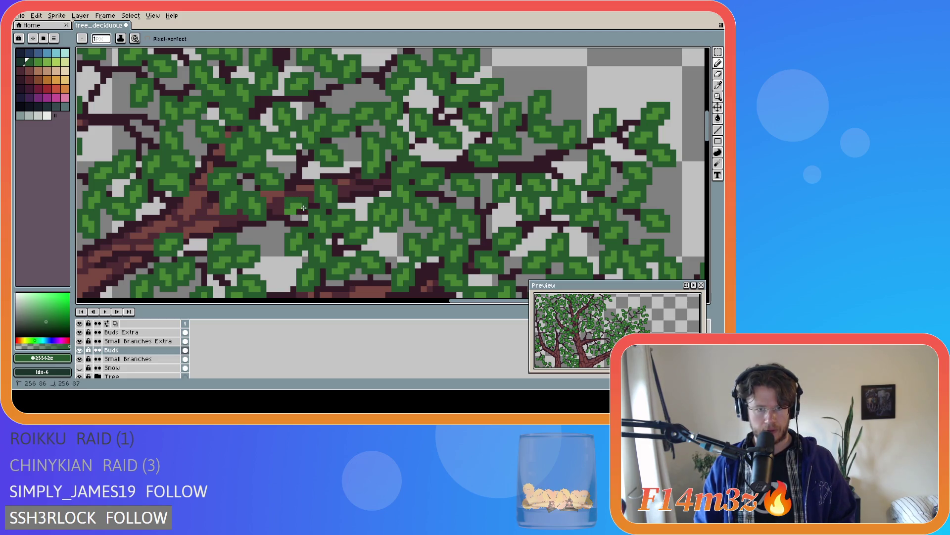
pyautogui.moveTo(296, 211); pyautogui.dragTo(282, 207)
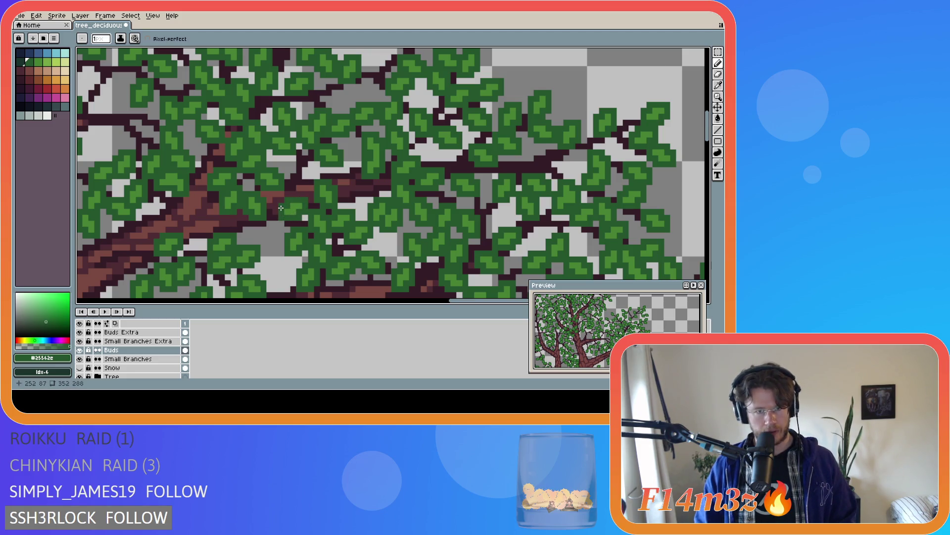
pyautogui.hotkey('ctrl', 's')
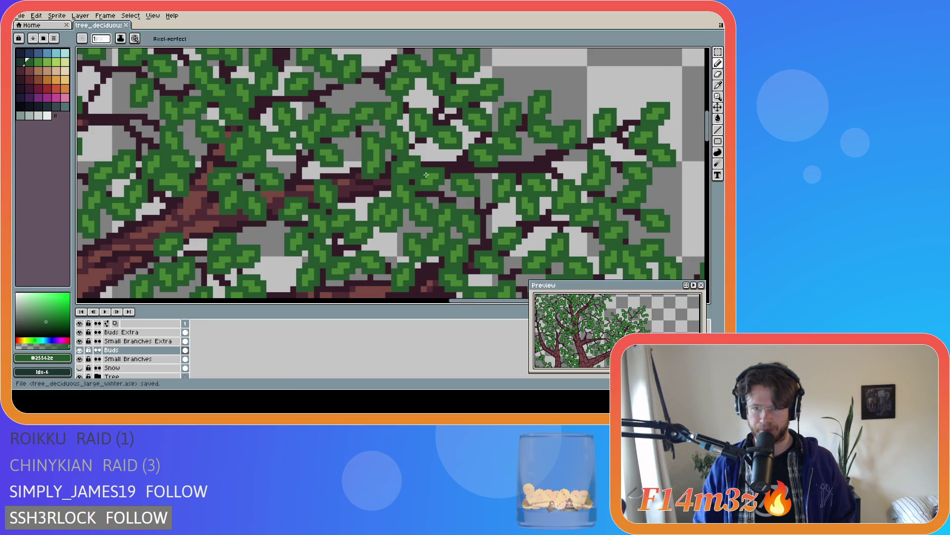
pyautogui.scroll(-1, 386, 261)
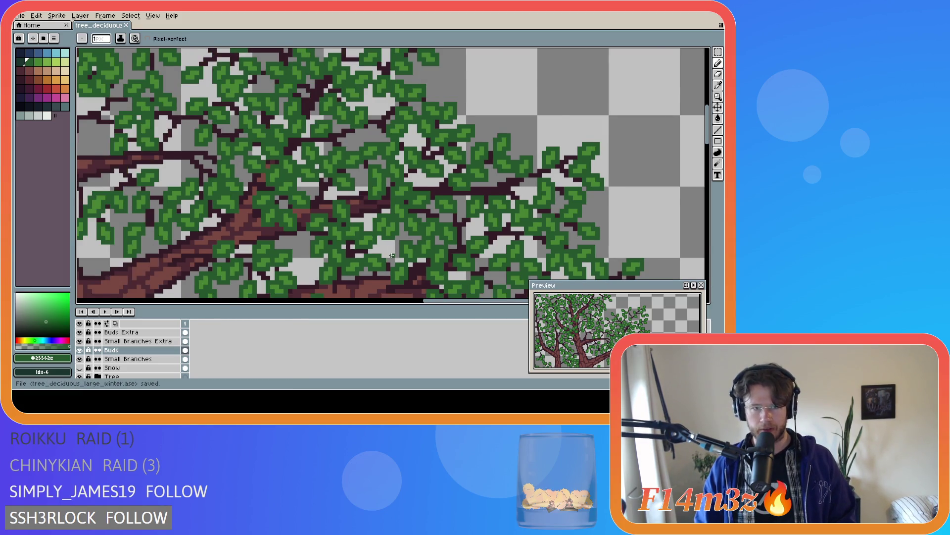
pyautogui.scroll(-1, 390, 267)
pyautogui.scroll(-1, 394, 272)
pyautogui.scroll(-1, 398, 279)
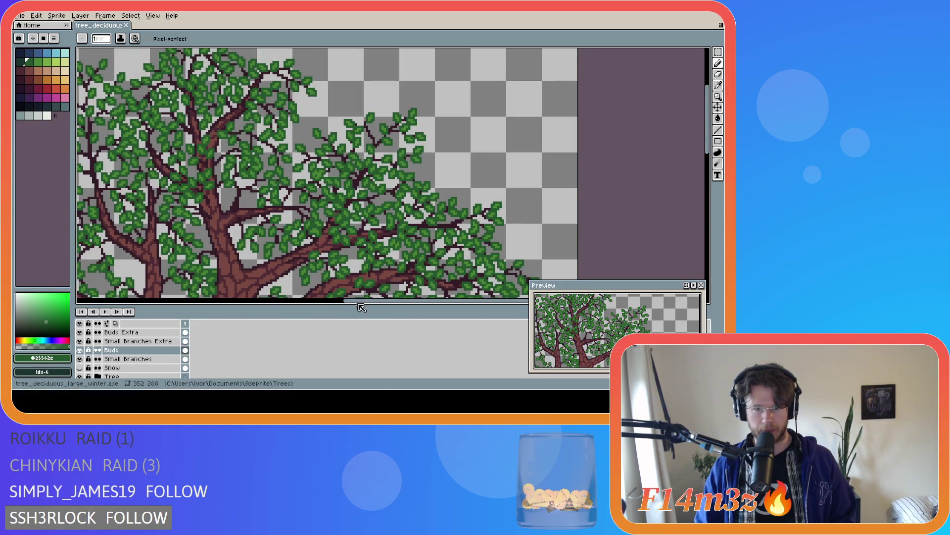
pyautogui.scroll(4, 358, 297)
# - Pan around the canopy to inspect the leaves with the Pencil ready and save the .ase file
pyautogui.press('b')
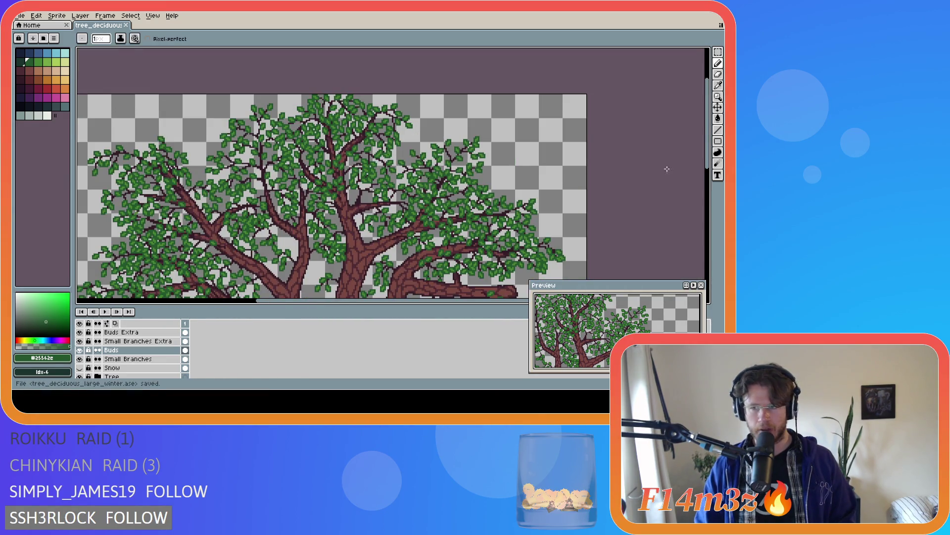
pyautogui.scroll(-2, 514, 152)
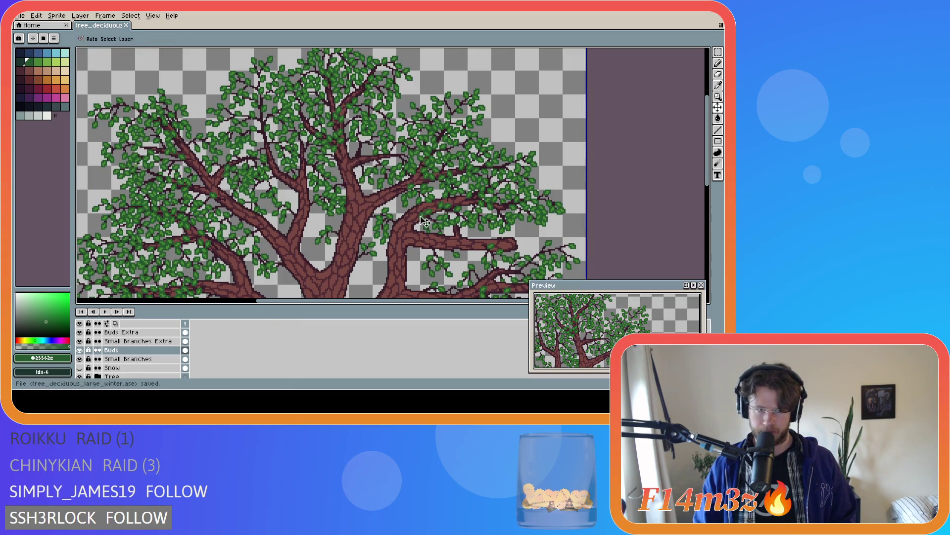
pyautogui.moveTo(316, 303); pyautogui.dragTo(272, 303)
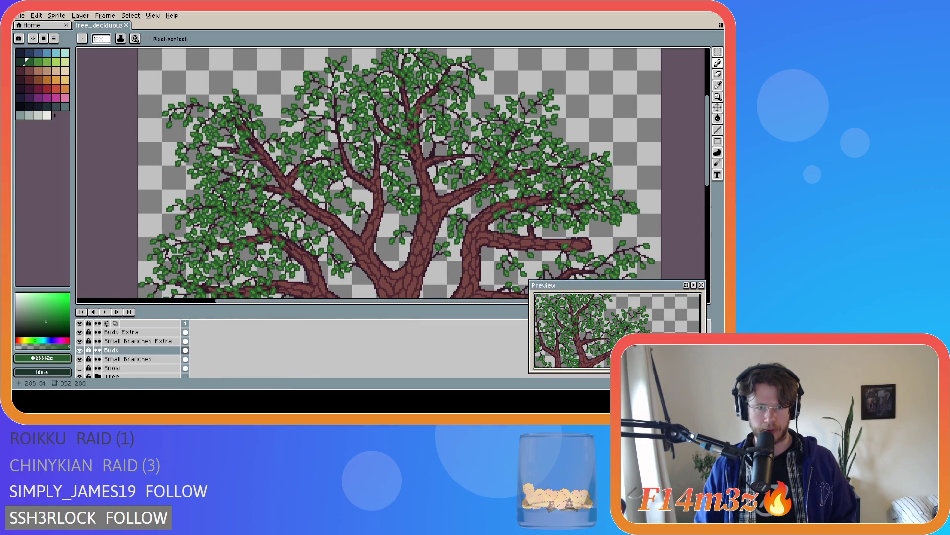
pyautogui.scroll(2, 567, 166)
pyautogui.press('alt')
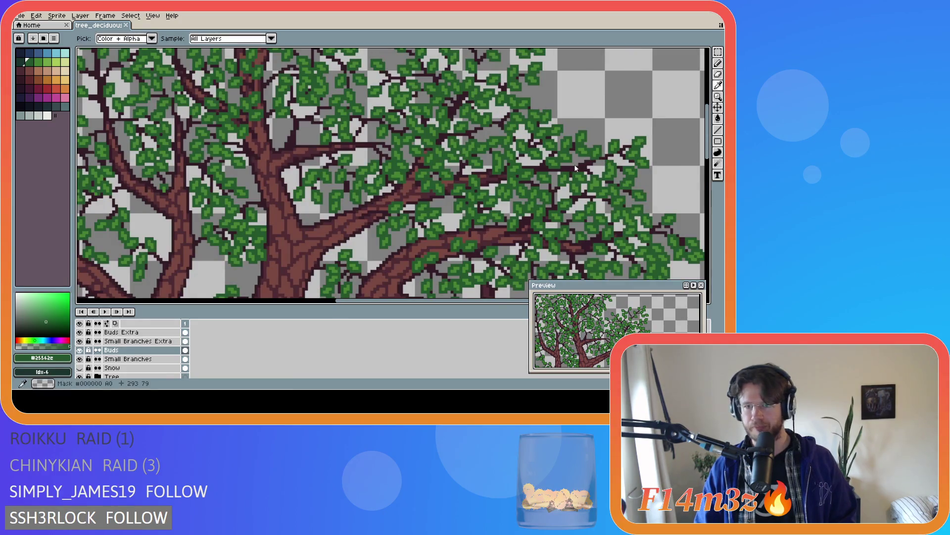
pyautogui.press('1')
pyautogui.moveTo(390, 305); pyautogui.dragTo(356, 307)
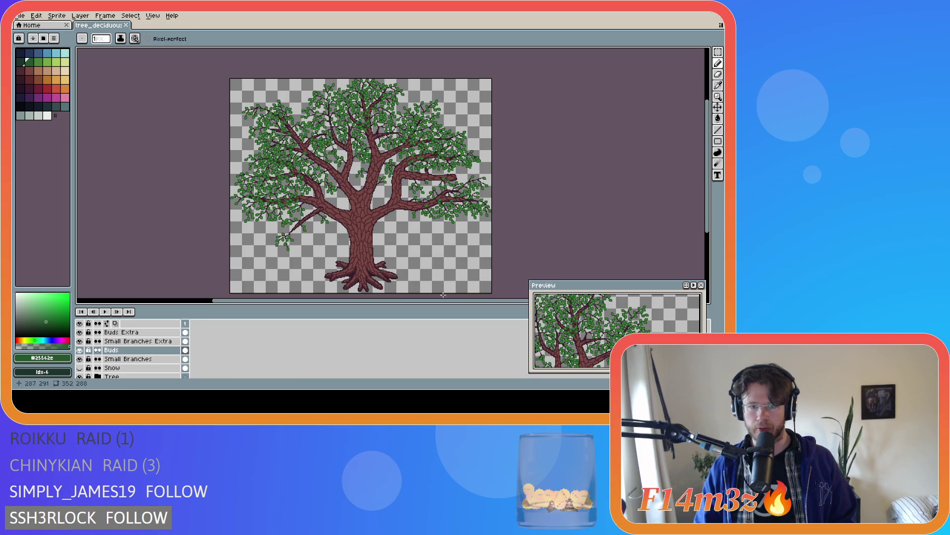
pyautogui.moveTo(420, 305); pyautogui.dragTo(407, 304)
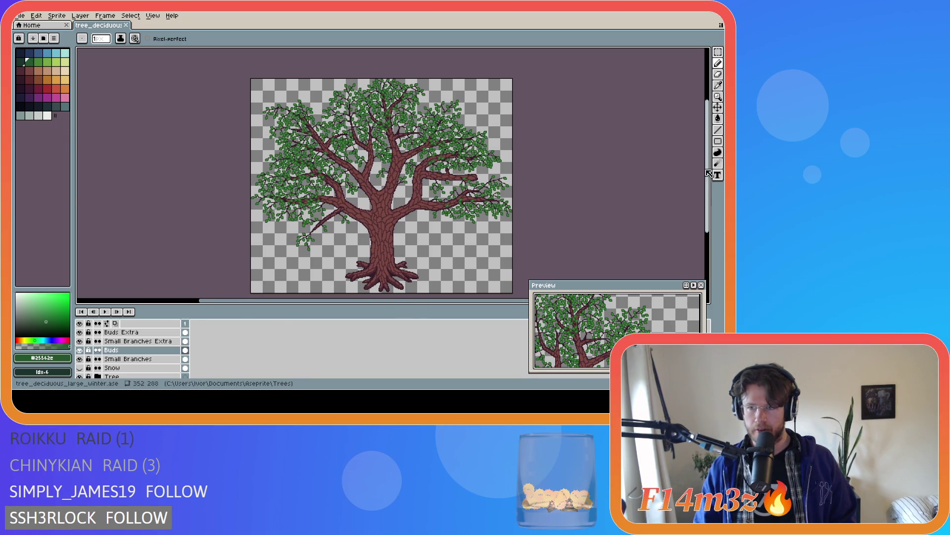
pyautogui.moveTo(711, 176); pyautogui.dragTo(712, 180)
pyautogui.hotkey('ctrl', 's')
pyautogui.scroll(3, 344, 158)
pyautogui.scroll(-2, 344, 158)
pyautogui.scroll(-2, 380, 201)
pyautogui.scroll(2, 292, 141)
pyautogui.scroll(-2, 291, 140)
pyautogui.scroll(3, 290, 137)
pyautogui.moveTo(304, 302); pyautogui.dragTo(291, 301)
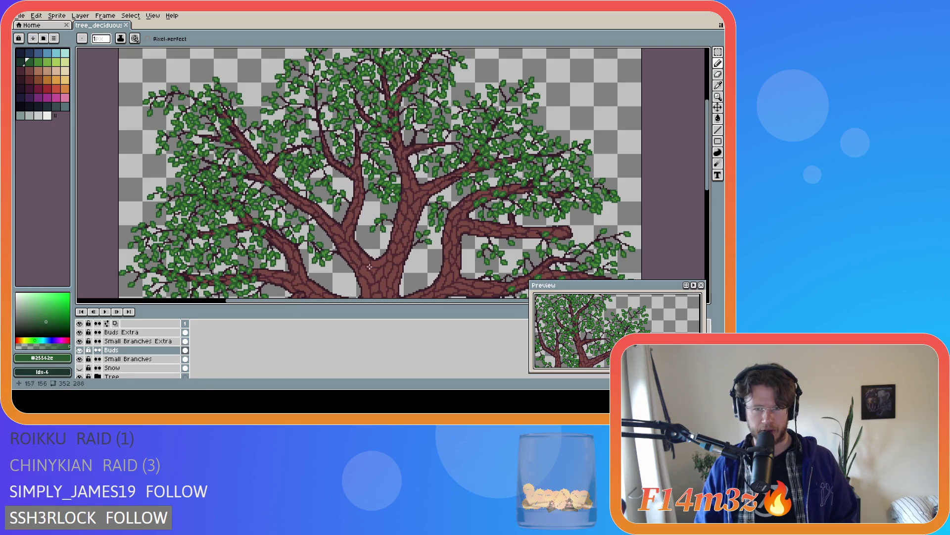
pyautogui.moveTo(711, 143); pyautogui.dragTo(711, 171)
pyautogui.scroll(-2, 430, 175)
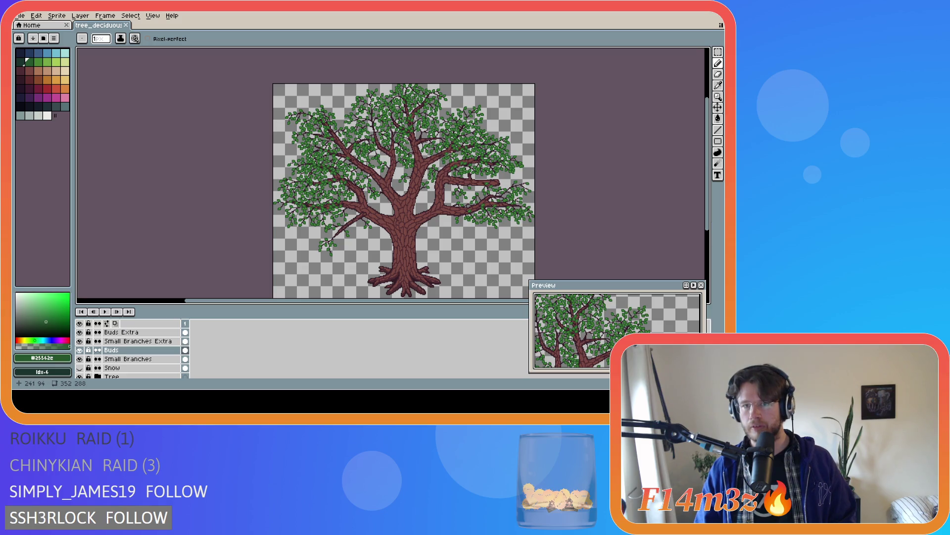
pyautogui.scroll(2, 476, 135)
pyautogui.scroll(1, 479, 137)
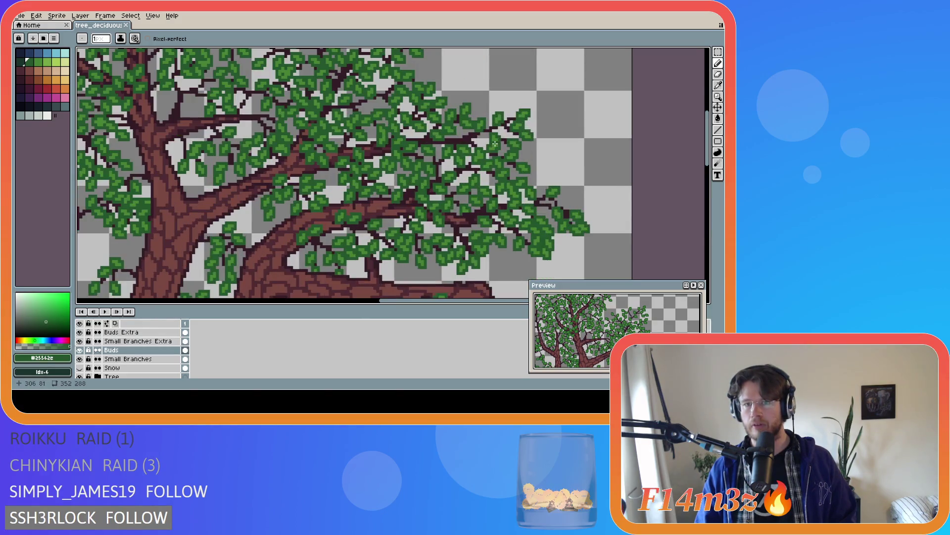
pyautogui.scroll(1, 482, 139)
pyautogui.scroll(1, 483, 141)
pyautogui.scroll(1, 465, 142)
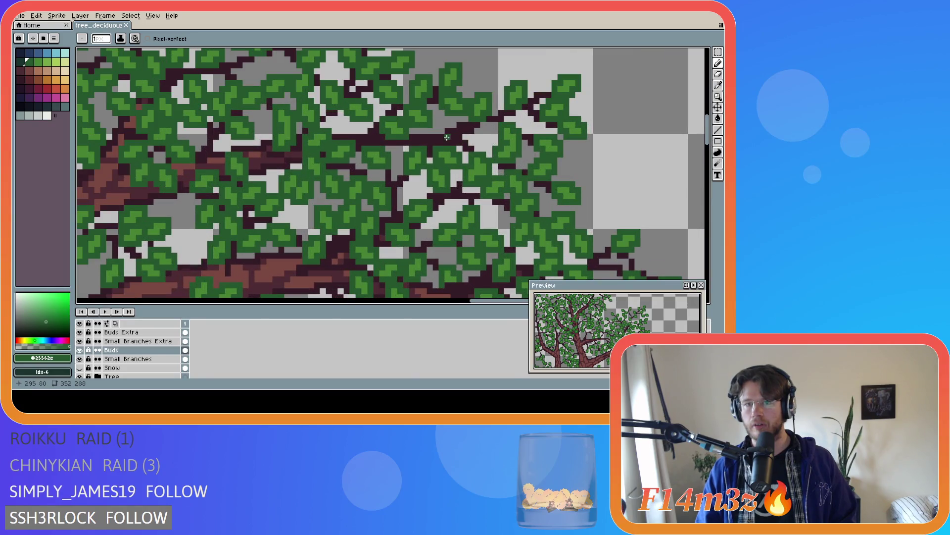
# - Place a lighter-green pixel among the leaves from the palette swatch and save the tree file
pyautogui.keyDown('alt'); pyautogui.click(408, 145); pyautogui.keyUp('alt')
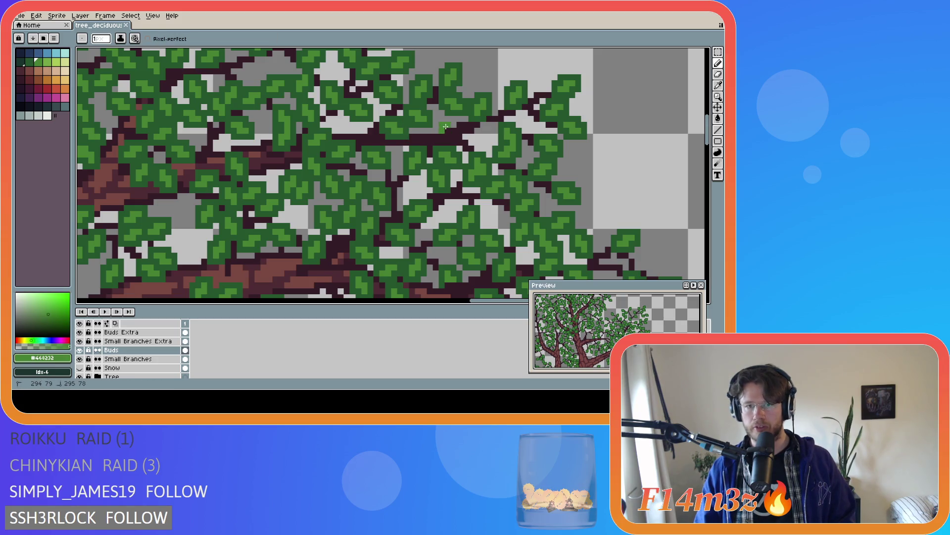
pyautogui.click(453, 118)
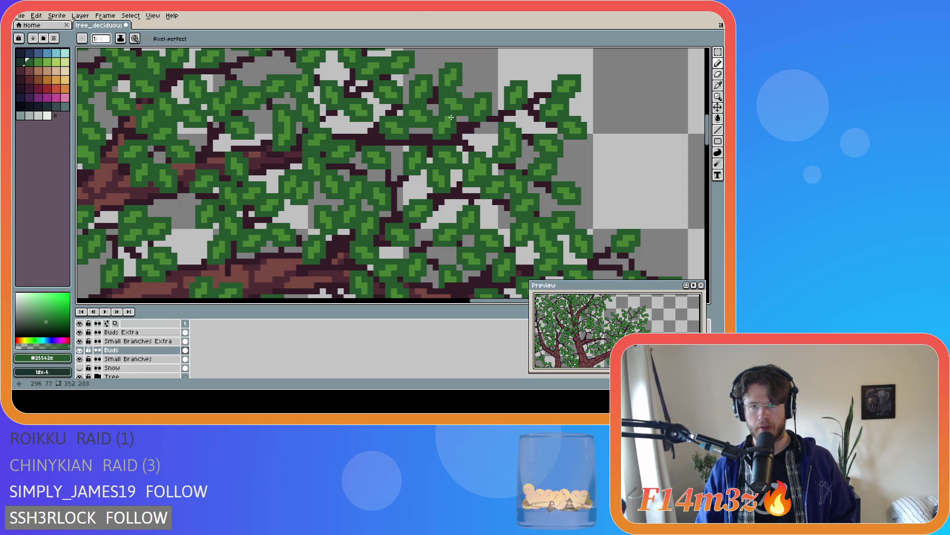
pyautogui.scroll(-2, 467, 173)
pyautogui.scroll(-1, 467, 173)
pyautogui.hotkey('ctrl', 's')
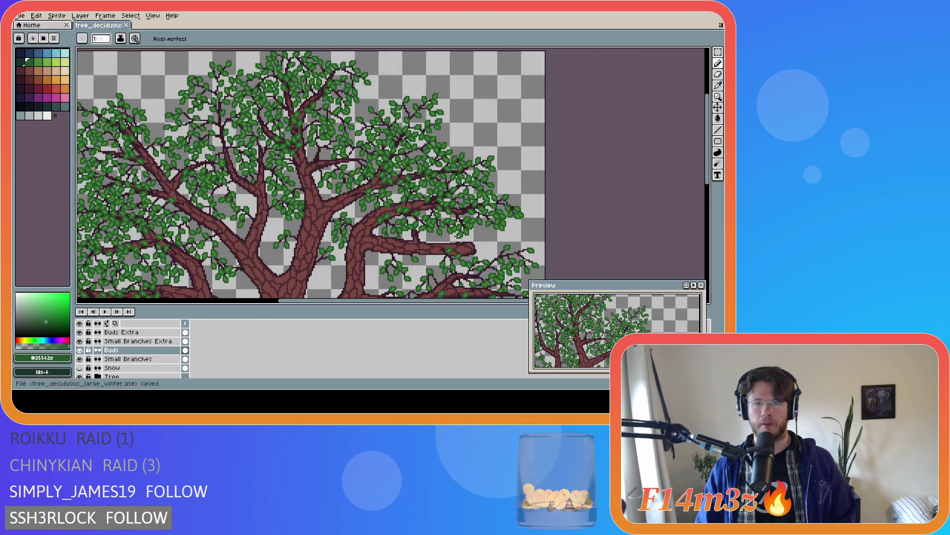
pyautogui.scroll(-1, 466, 173)
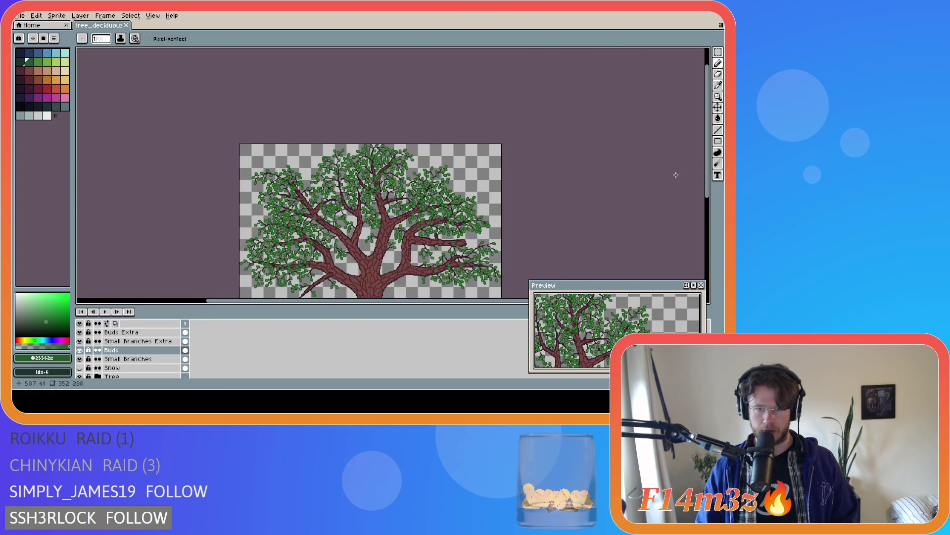
pyautogui.moveTo(706, 176); pyautogui.dragTo(711, 221)
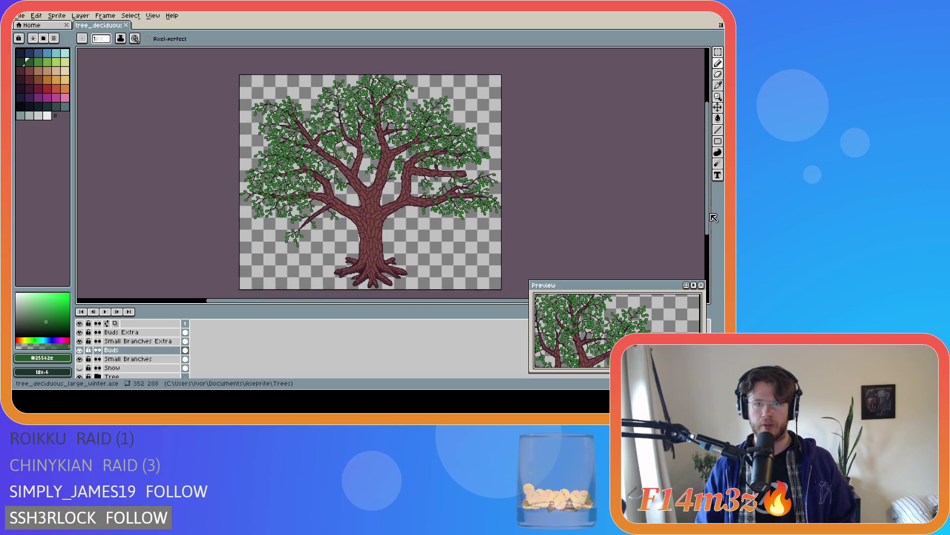
pyautogui.scroll(3, 440, 125)
pyautogui.scroll(2, 441, 122)
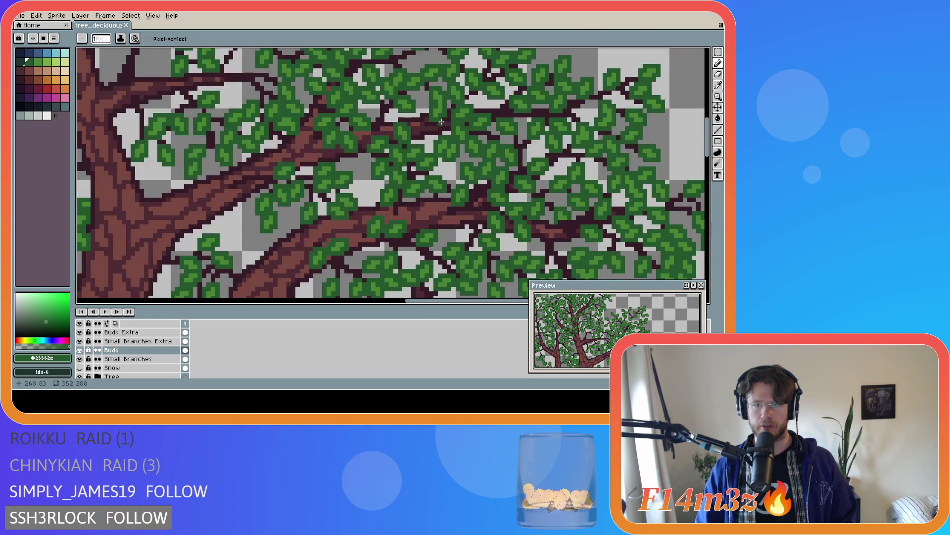
pyautogui.scroll(-1, 441, 112)
pyautogui.scroll(-2, 440, 113)
pyautogui.scroll(-1, 441, 114)
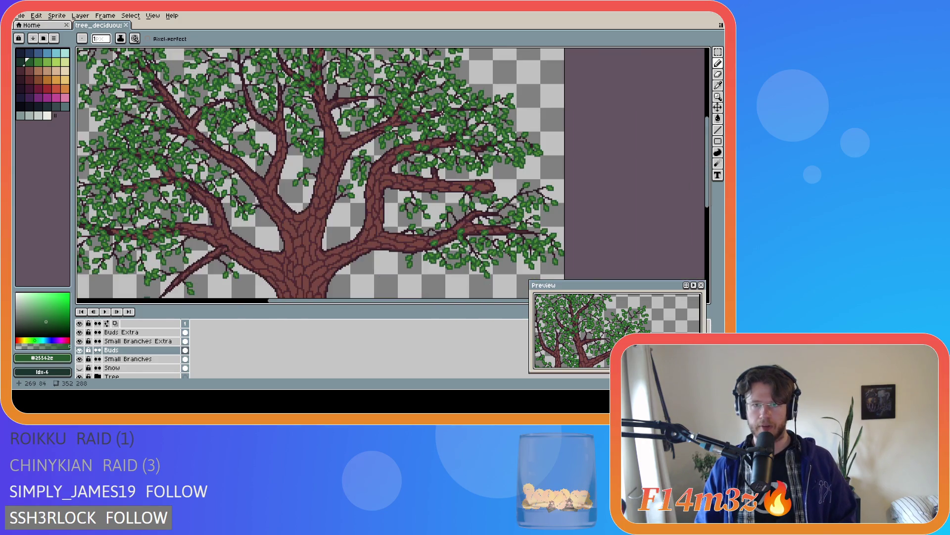
pyautogui.scroll(-1, 582, 212)
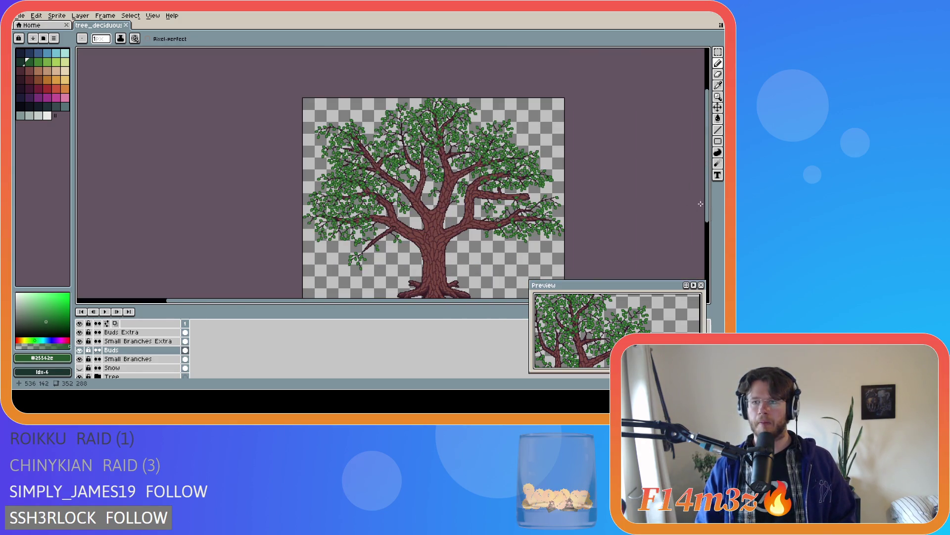
pyautogui.scroll(-2, 700, 204)
pyautogui.hotkey('ctrl', 's')
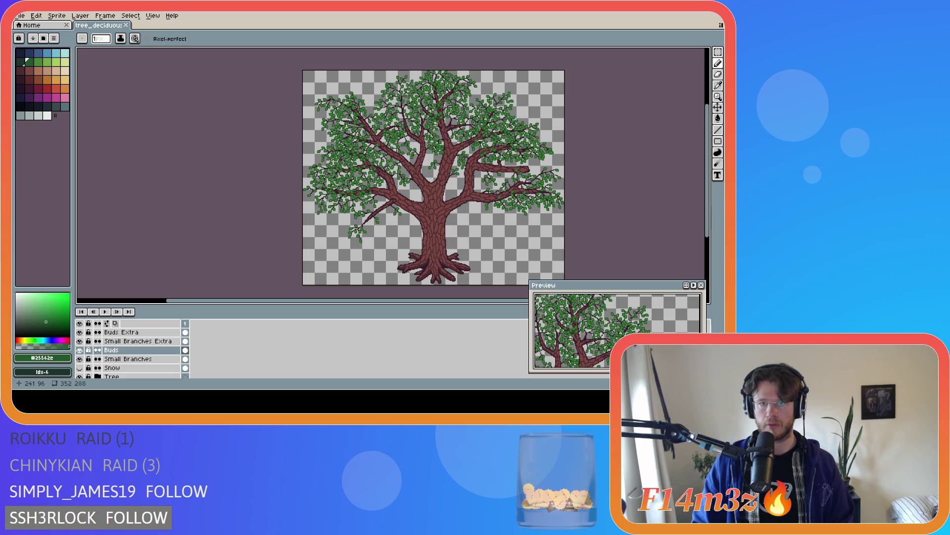
pyautogui.scroll(1, 482, 142)
pyautogui.scroll(1, 468, 130)
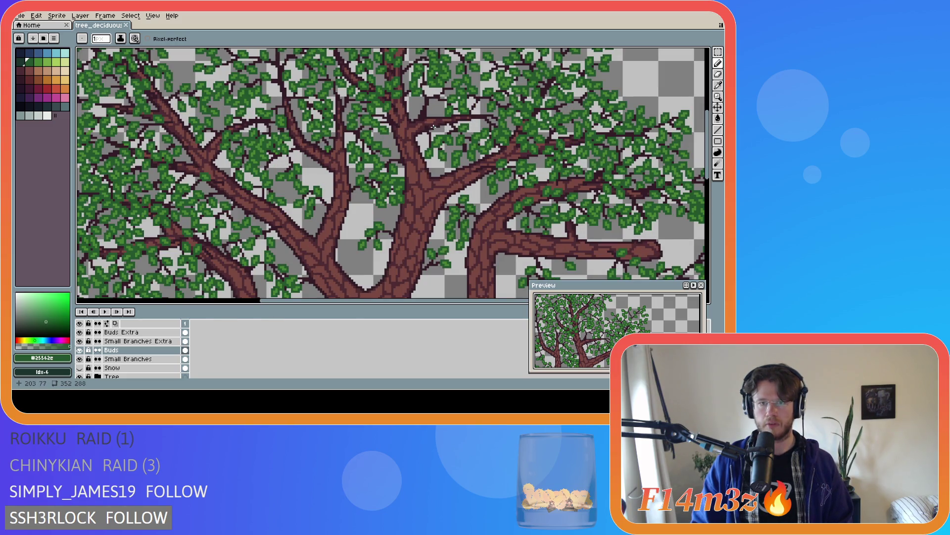
pyautogui.scroll(1, 434, 125)
pyautogui.scroll(2, 437, 111)
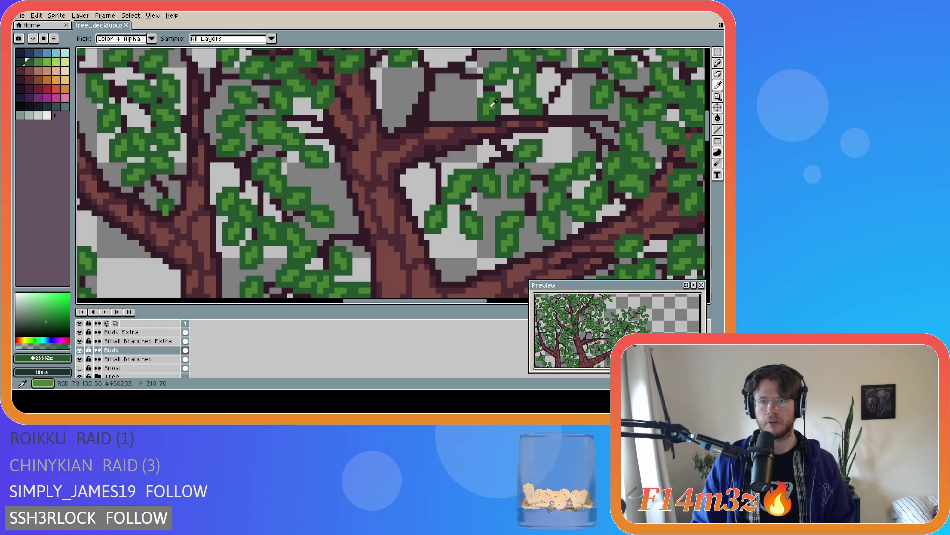
# - Draw a new leaf into the canopy gap with the eyedropped dark leaf green and save the tree
pyautogui.moveTo(401, 97); pyautogui.dragTo(409, 106)
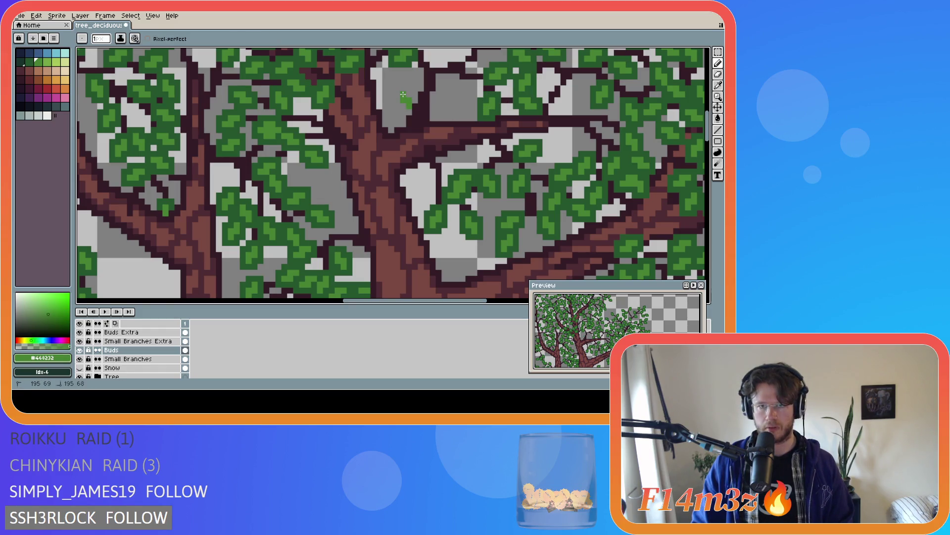
pyautogui.press('i')
pyautogui.click(501, 107)
pyautogui.press('b')
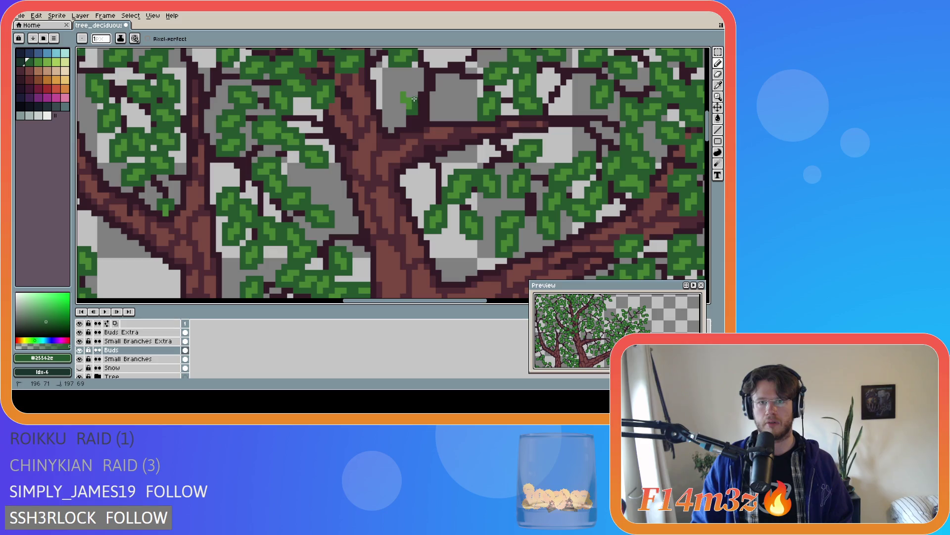
pyautogui.moveTo(401, 88); pyautogui.dragTo(396, 105)
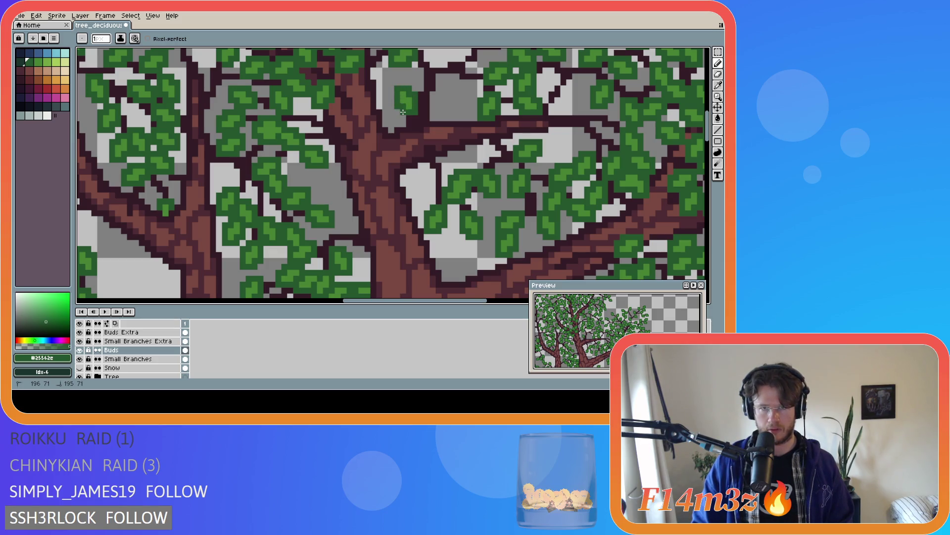
pyautogui.hotkey('ctrl', 's')
pyautogui.scroll(-1, 403, 112)
pyautogui.scroll(-1, 403, 112)
pyautogui.scroll(-1, 402, 112)
pyautogui.scroll(1, 403, 112)
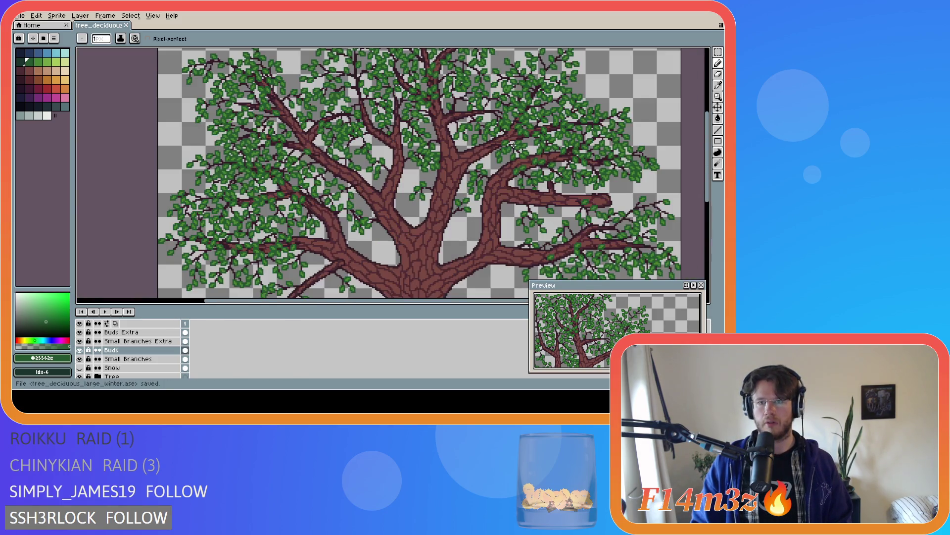
pyautogui.scroll(-1, 402, 111)
pyautogui.moveTo(431, 300)
pyautogui.mouseDown()
pyautogui.moveTo(483, 304)
pyautogui.moveTo(518, 250)
pyautogui.mouseUp()
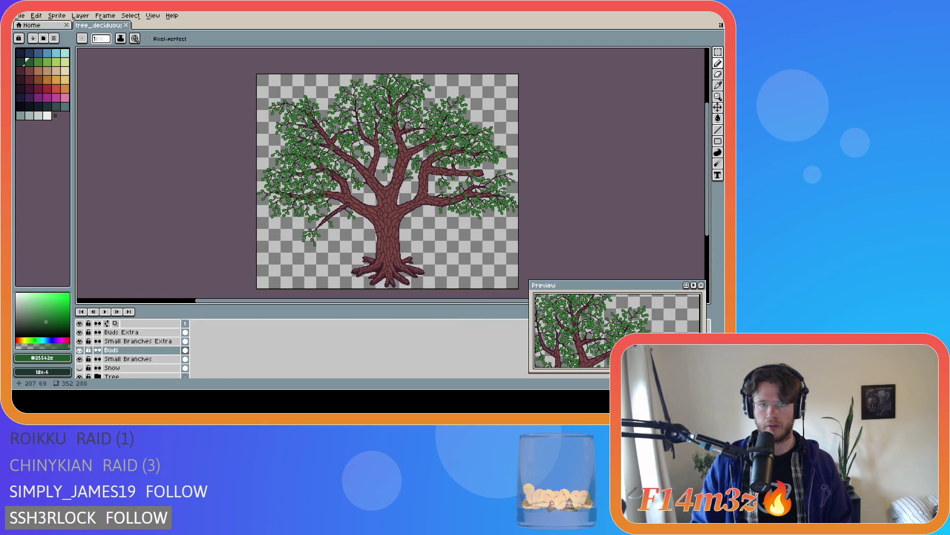
pyautogui.scroll(3, 410, 124)
pyautogui.scroll(1, 409, 123)
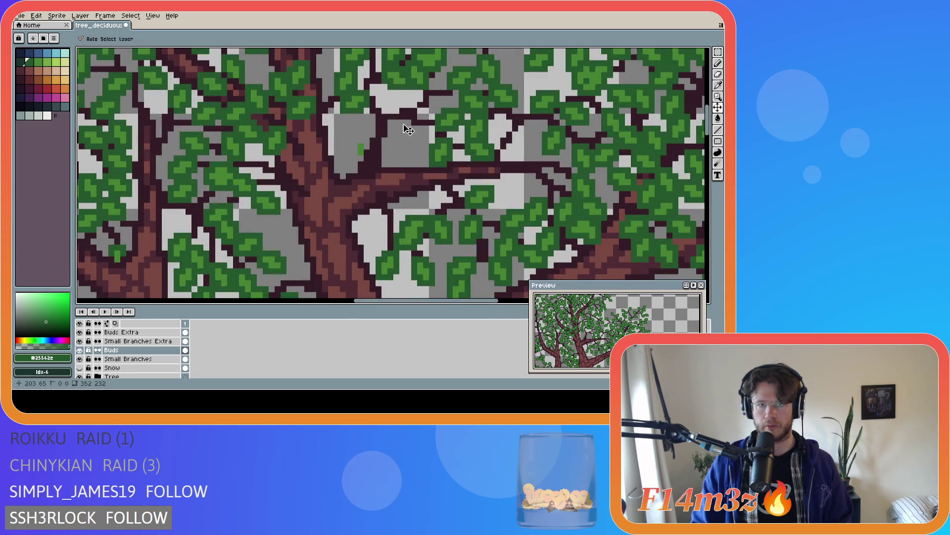
pyautogui.scroll(-1, 363, 151)
pyautogui.scroll(-2, 362, 152)
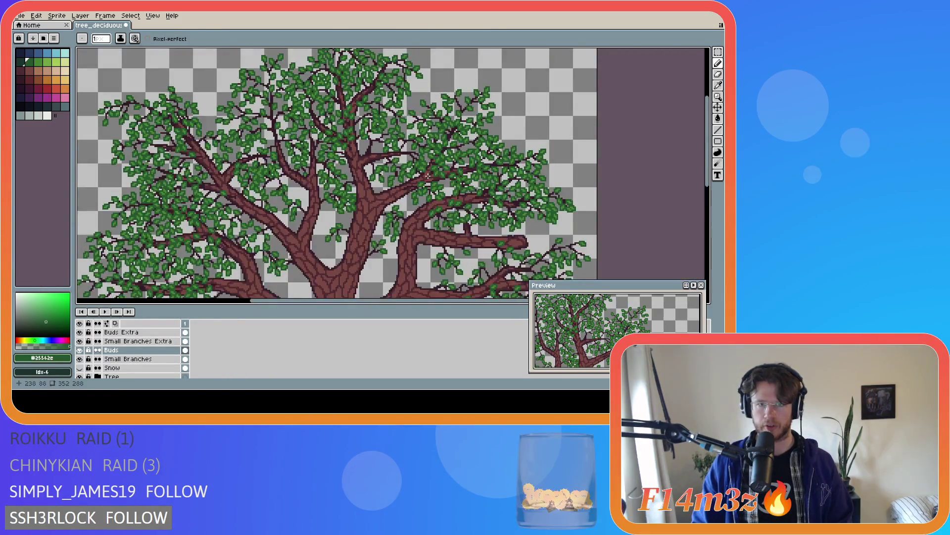
pyautogui.scroll(-2, 426, 174)
pyautogui.scroll(1, 426, 175)
pyautogui.moveTo(708, 176)
pyautogui.mouseDown()
pyautogui.moveTo(708, 212)
pyautogui.moveTo(711, 201)
pyautogui.mouseUp()
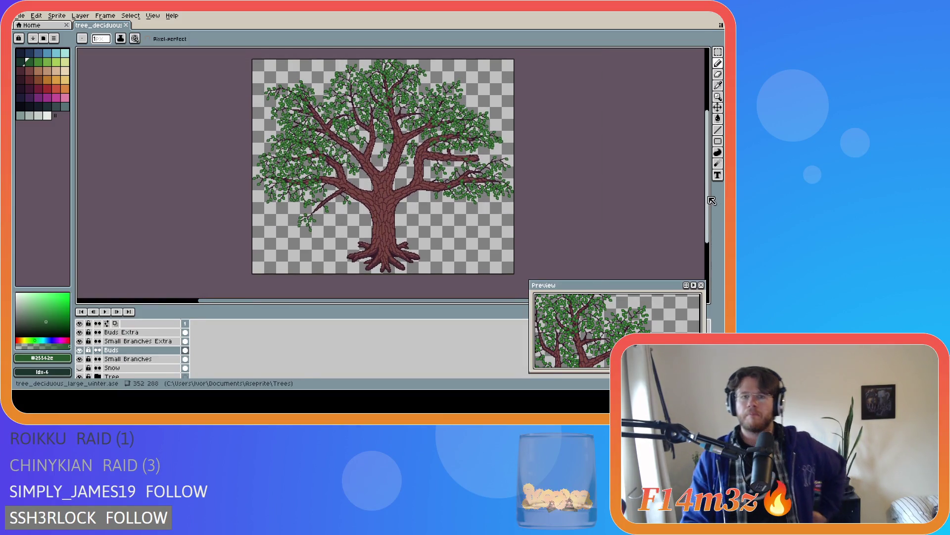
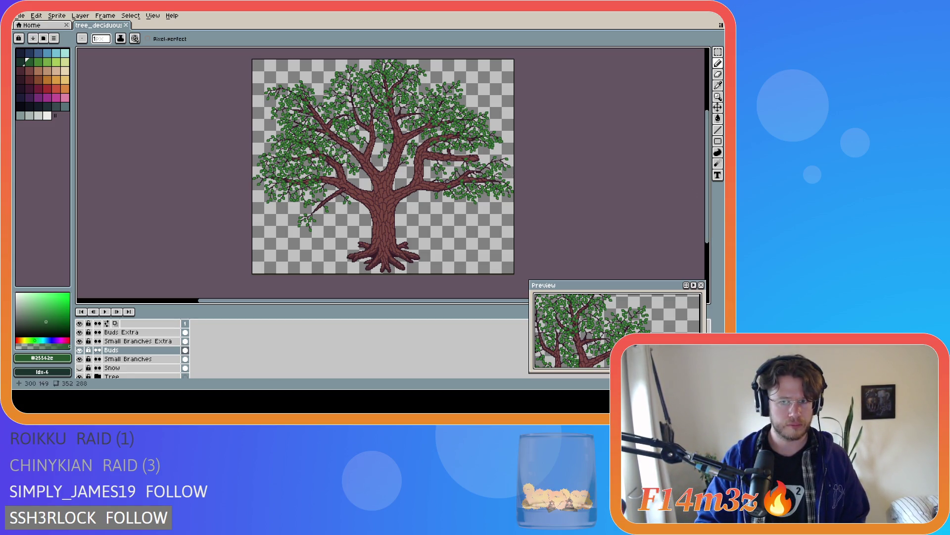
pyautogui.scroll(1, 452, 188)
pyautogui.scroll(-1, 442, 199)
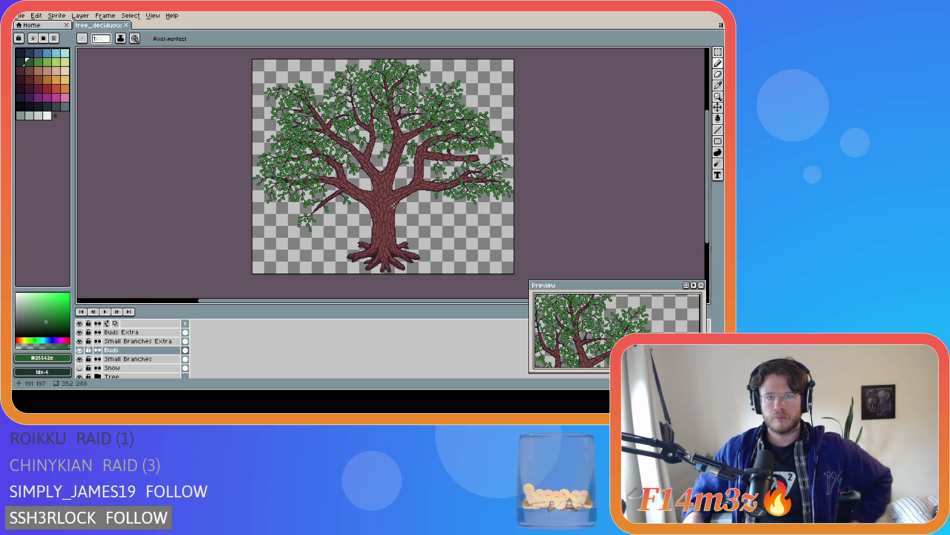
pyautogui.scroll(2, 409, 164)
pyautogui.scroll(1, 419, 140)
pyautogui.scroll(1, 418, 140)
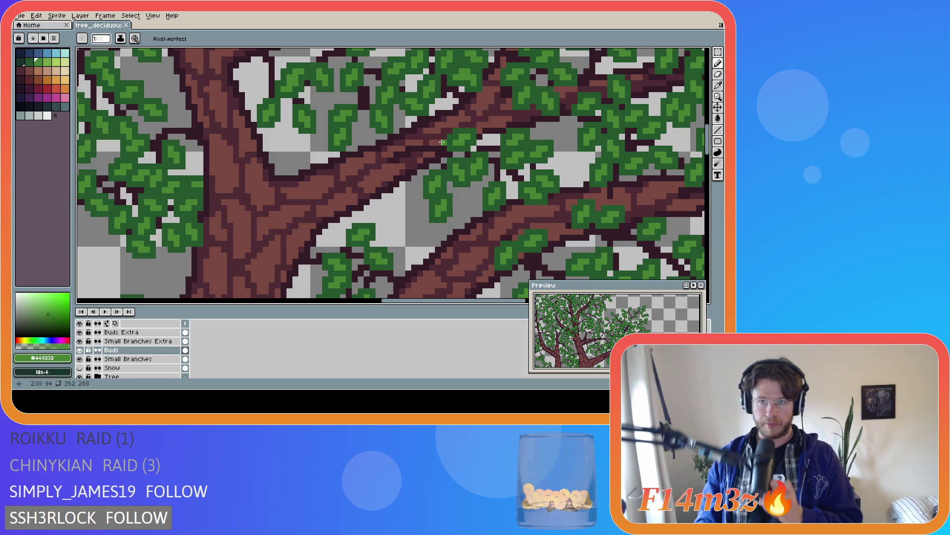
# - Paint a small green leaf on the branch and pick the darker green for further touches
pyautogui.moveTo(419, 142); pyautogui.dragTo(427, 139)
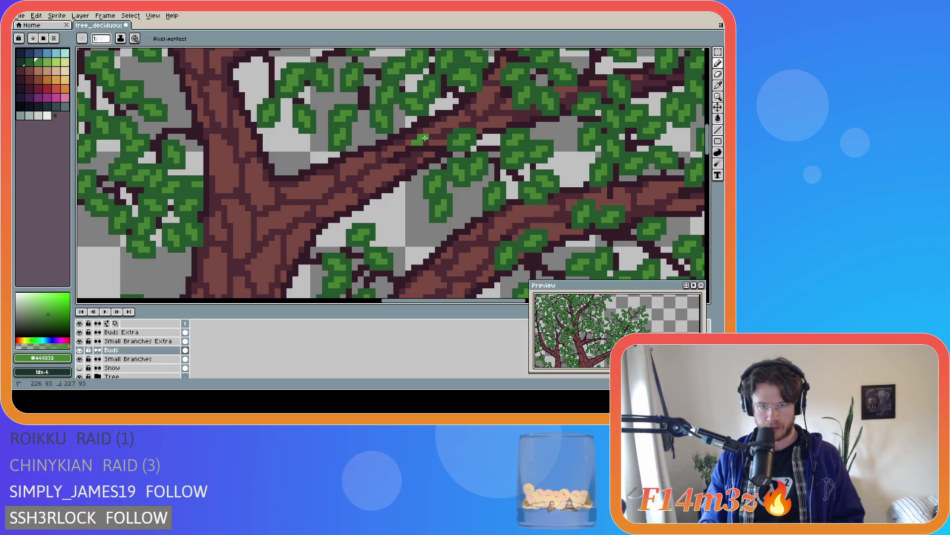
pyautogui.keyDown('alt'); pyautogui.click(420, 171); pyautogui.keyUp('alt')
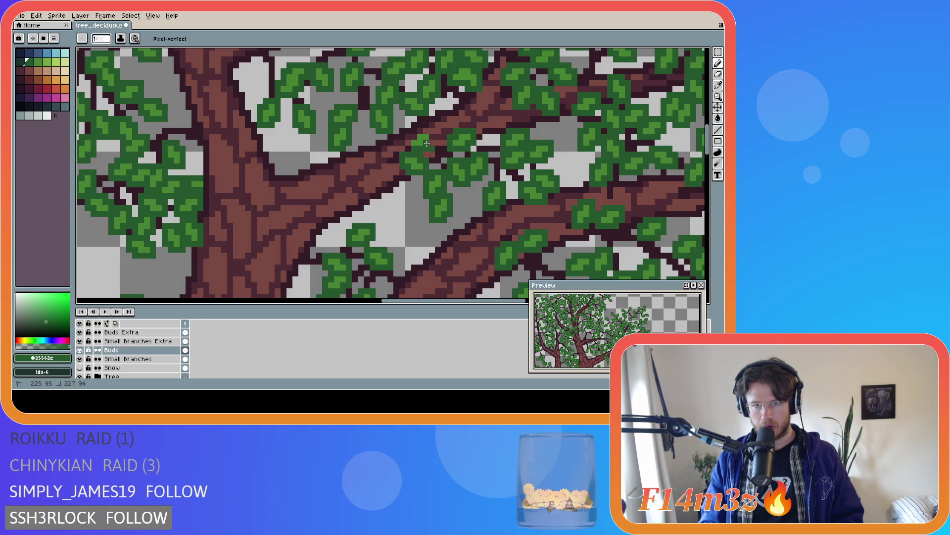
pyautogui.press('e')
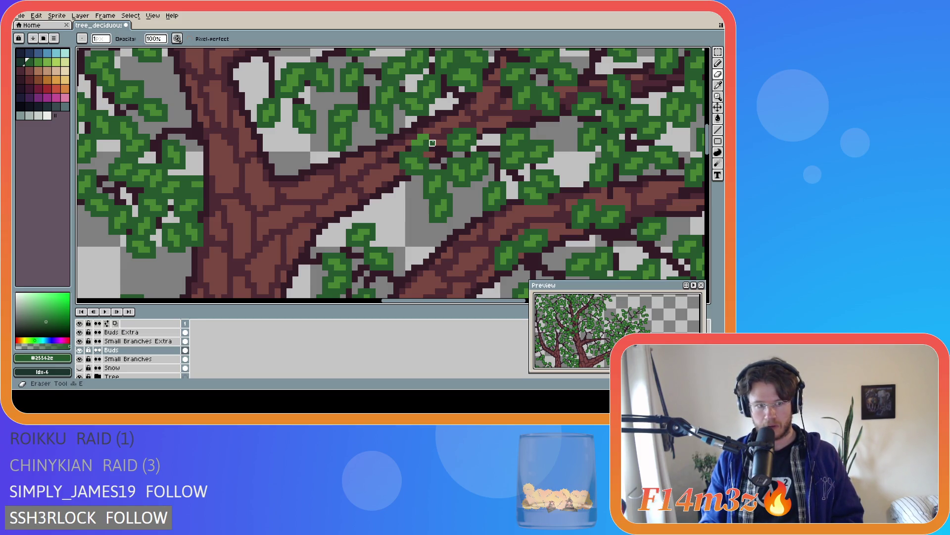
pyautogui.press('b')
# - Save the tree sprite file
pyautogui.hotkey('ctrl', 's')
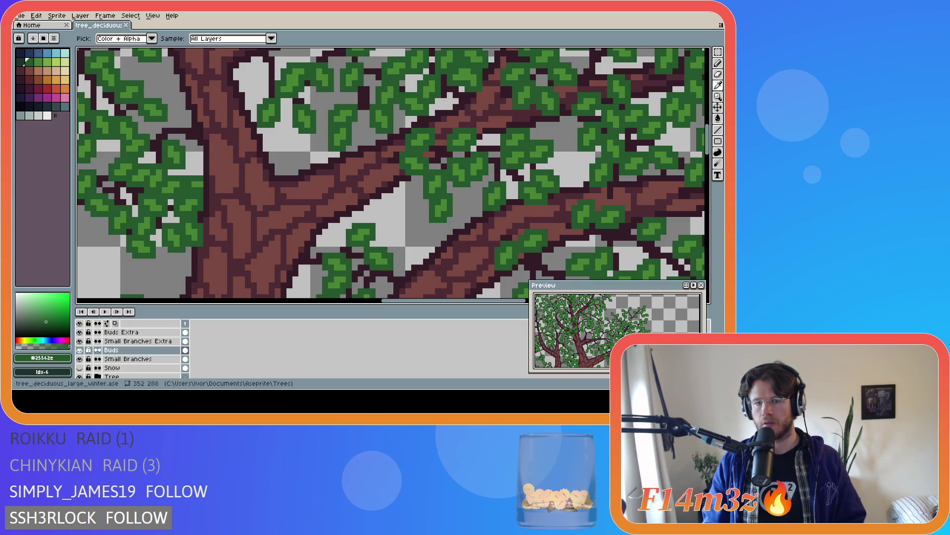
pyautogui.scroll(-1, 332, 186)
pyautogui.scroll(-1, 332, 186)
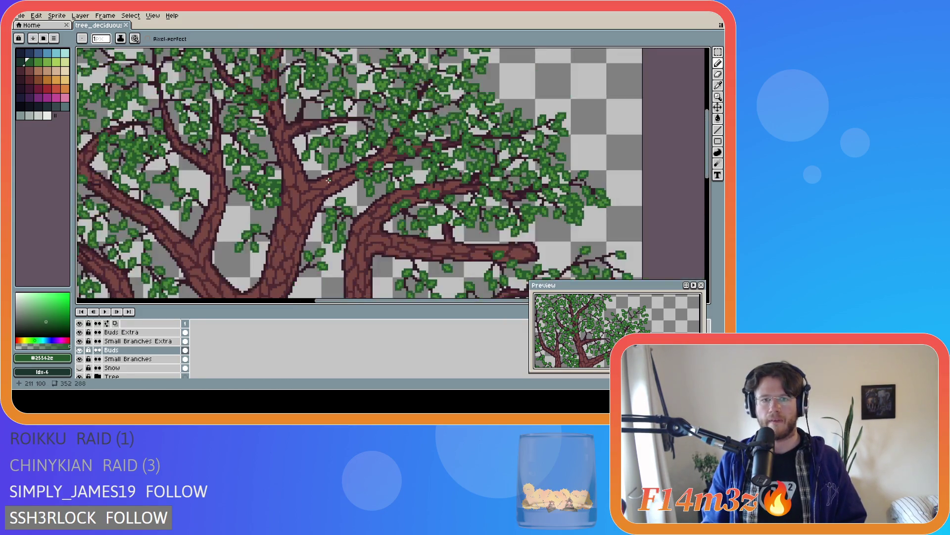
pyautogui.scroll(-1, 332, 186)
pyautogui.hotkey('ctrl', 's')
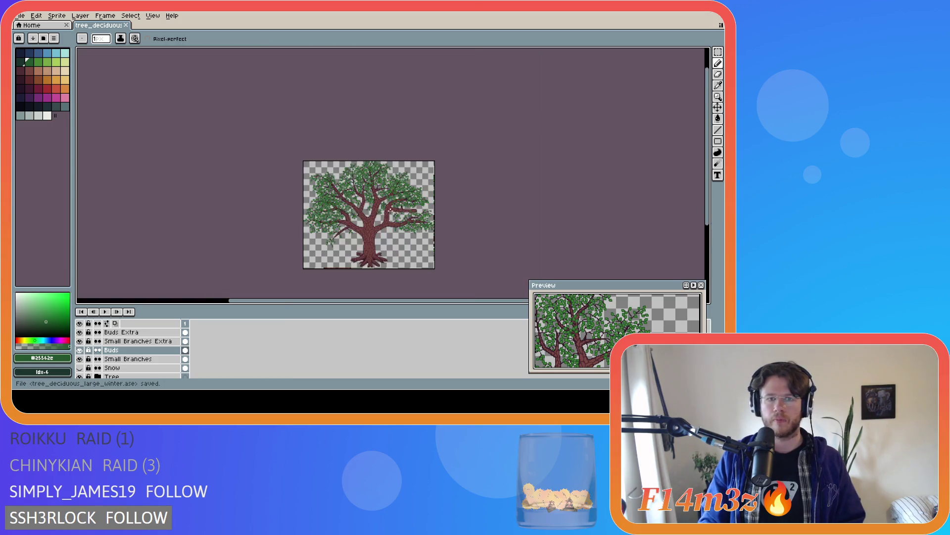
pyautogui.scroll(-1, 439, 172)
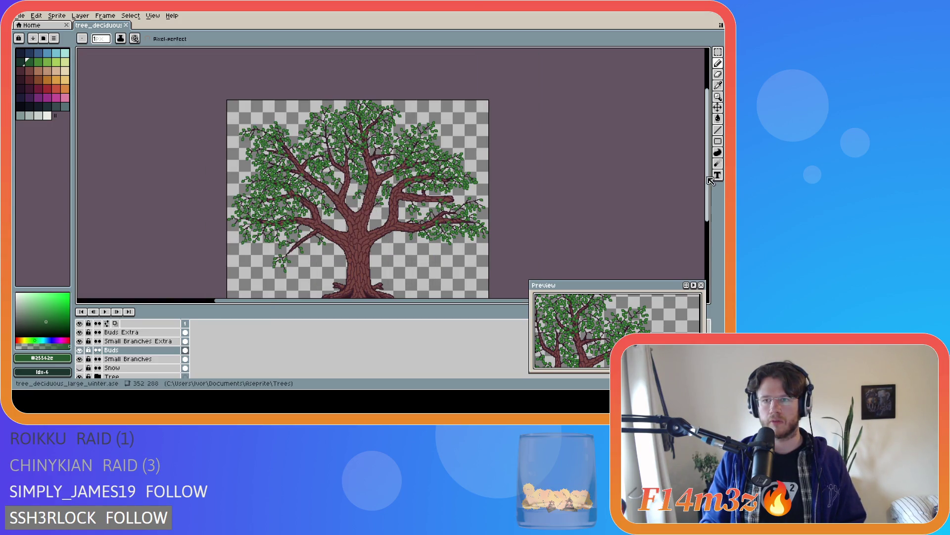
pyautogui.moveTo(705, 178); pyautogui.dragTo(703, 190)
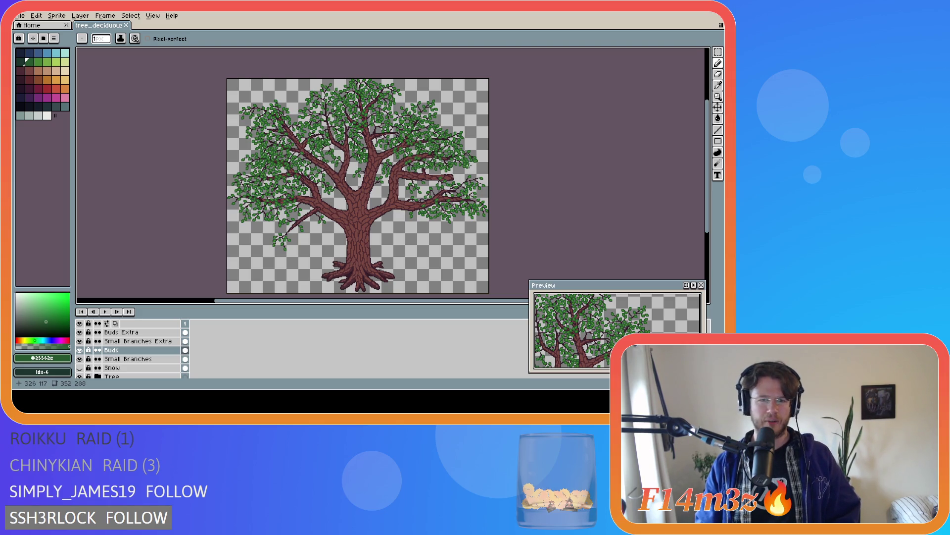
pyautogui.scroll(1, 314, 157)
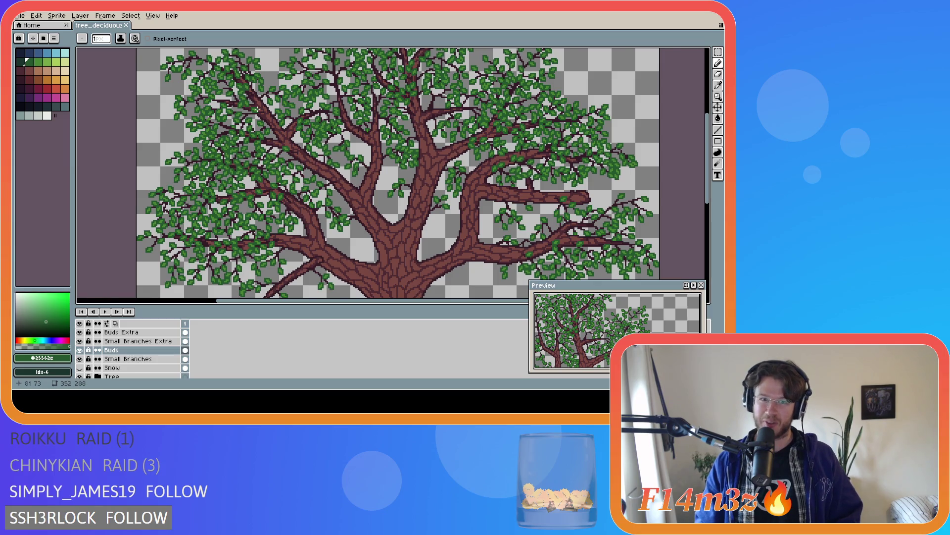
pyautogui.scroll(-1, 254, 119)
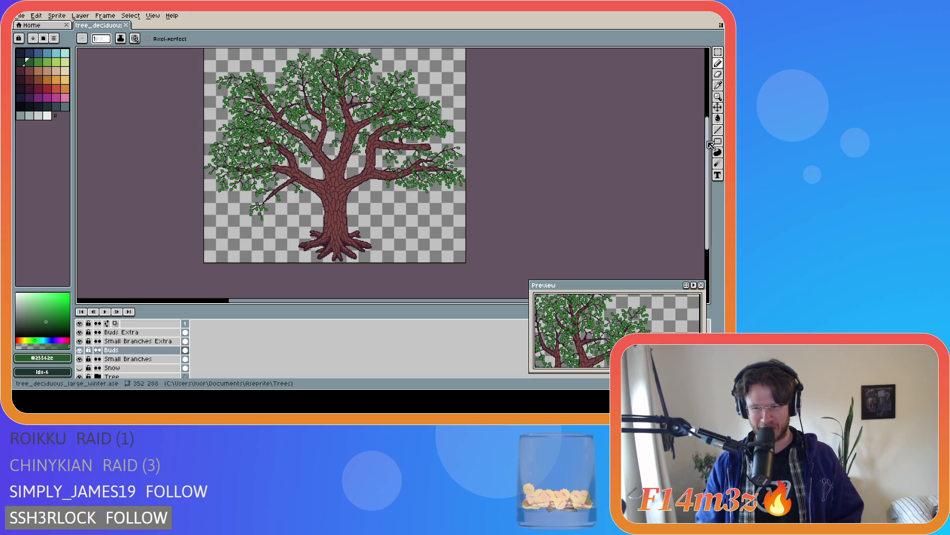
pyautogui.scroll(1, 305, 137)
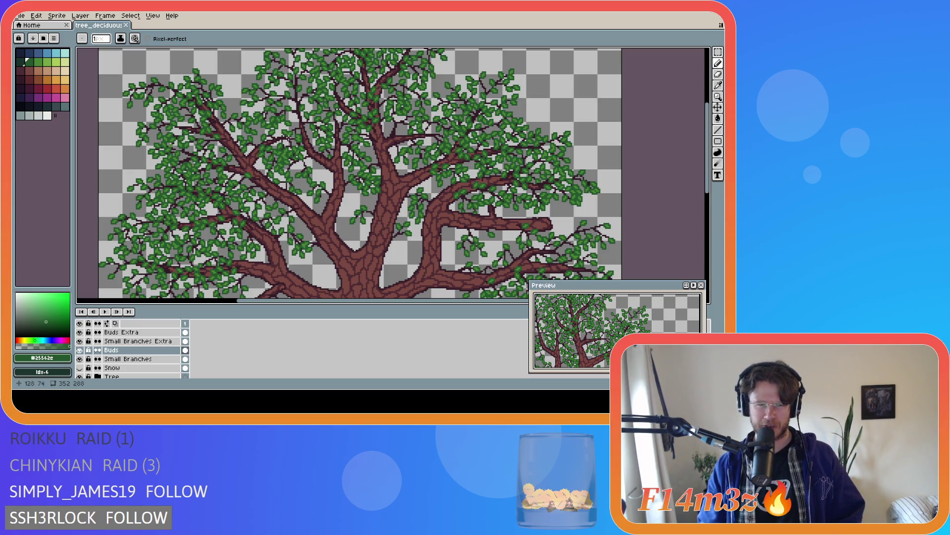
pyautogui.scroll(-1, 217, 134)
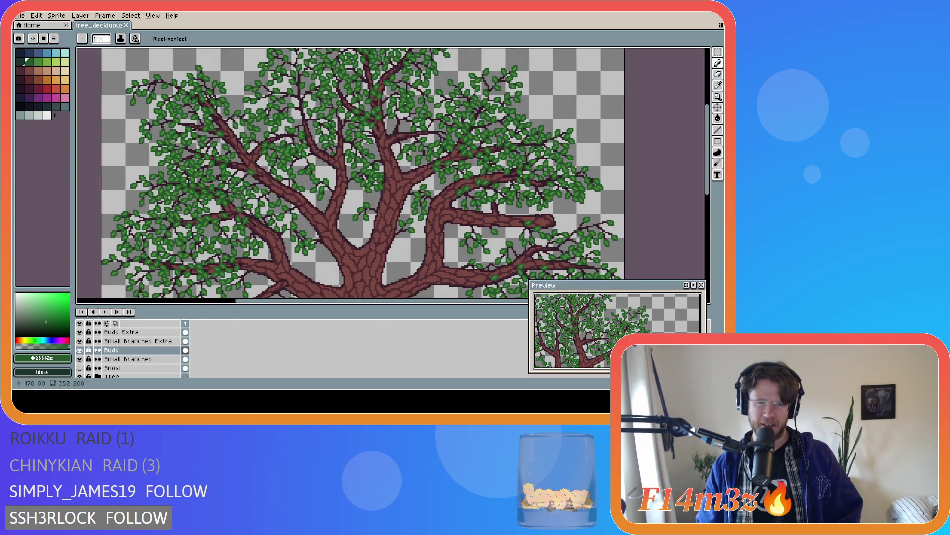
pyautogui.scroll(-1, 638, 155)
pyautogui.scroll(-2, 700, 170)
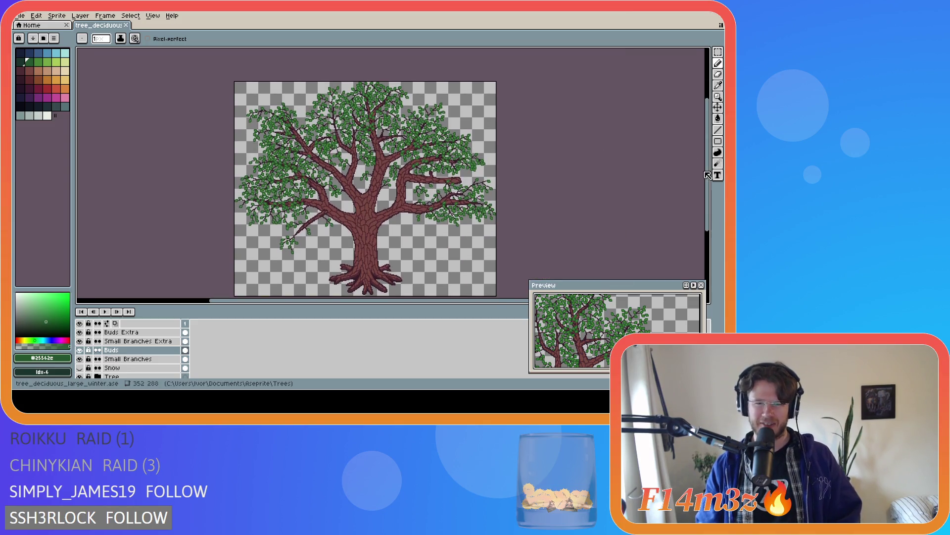
pyautogui.scroll(1, 302, 152)
pyautogui.scroll(-1, 318, 146)
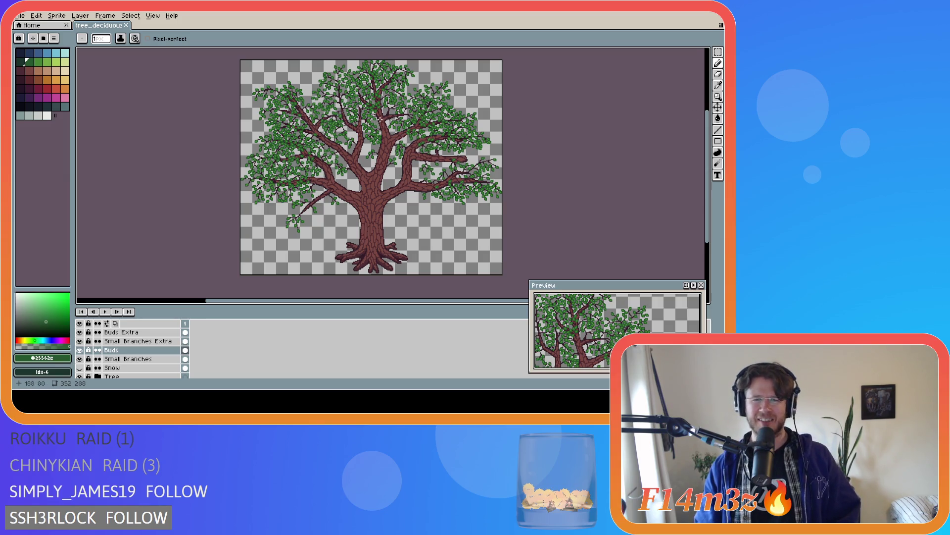
pyautogui.scroll(1, 380, 120)
pyautogui.scroll(1, 386, 121)
pyautogui.scroll(1, 397, 127)
pyautogui.scroll(1, 411, 132)
pyautogui.scroll(1, 411, 131)
pyautogui.scroll(1, 409, 128)
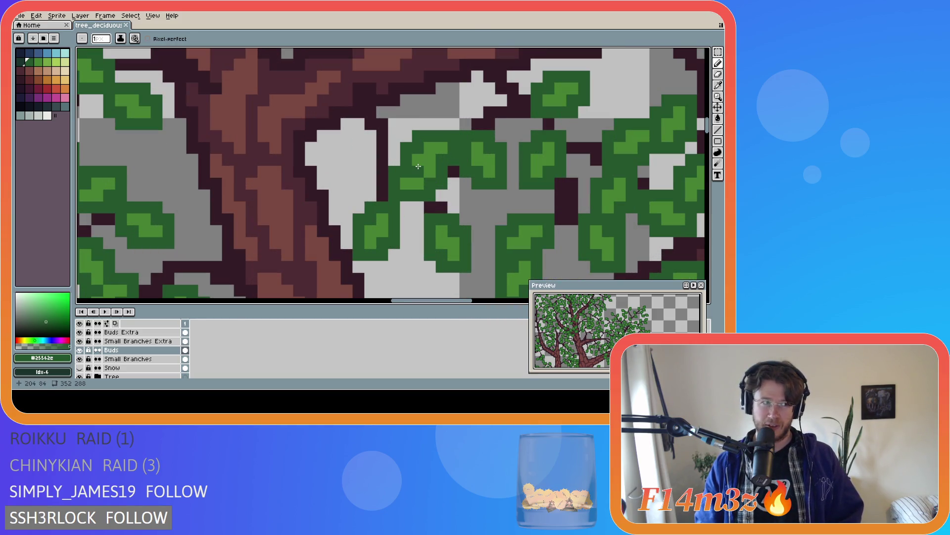
# - Paint a new leaf with light-green highlight pixels and a dark-green outline where branch meets foliage
pyautogui.keyDown('alt'); pyautogui.click(422, 156); pyautogui.keyUp('alt')
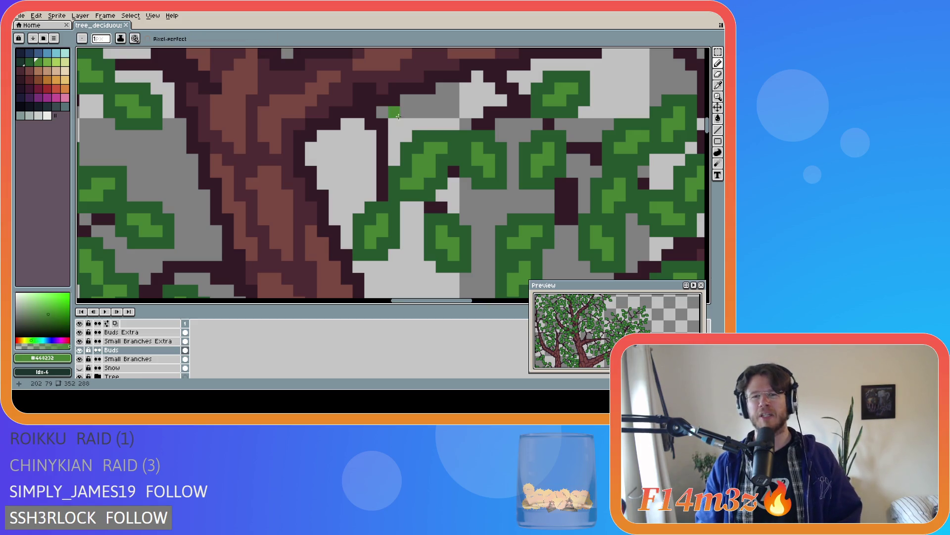
pyautogui.moveTo(390, 115); pyautogui.dragTo(402, 122)
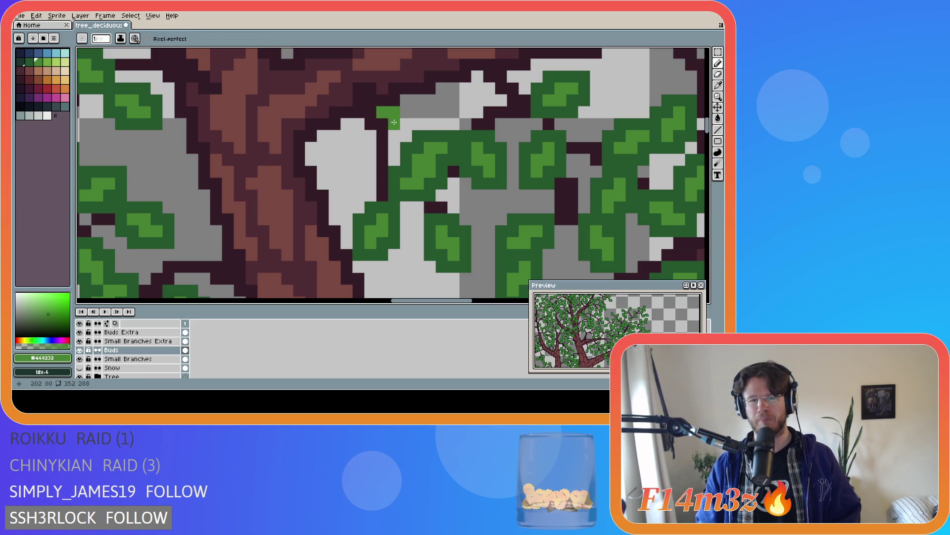
pyautogui.keyDown('alt'); pyautogui.click(416, 135); pyautogui.keyUp('alt')
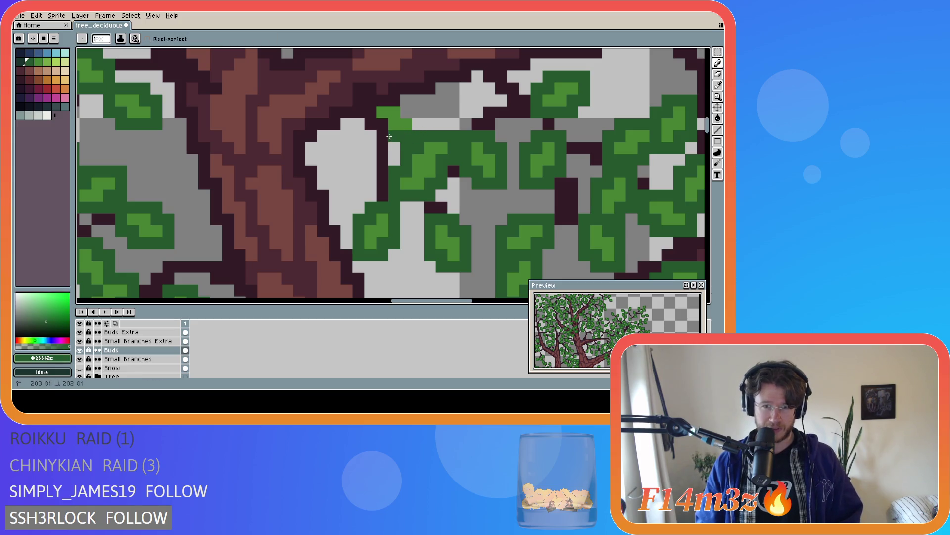
pyautogui.moveTo(371, 124)
pyautogui.mouseDown()
pyautogui.moveTo(371, 104)
pyautogui.moveTo(395, 100)
pyautogui.moveTo(418, 127)
pyautogui.mouseUp()
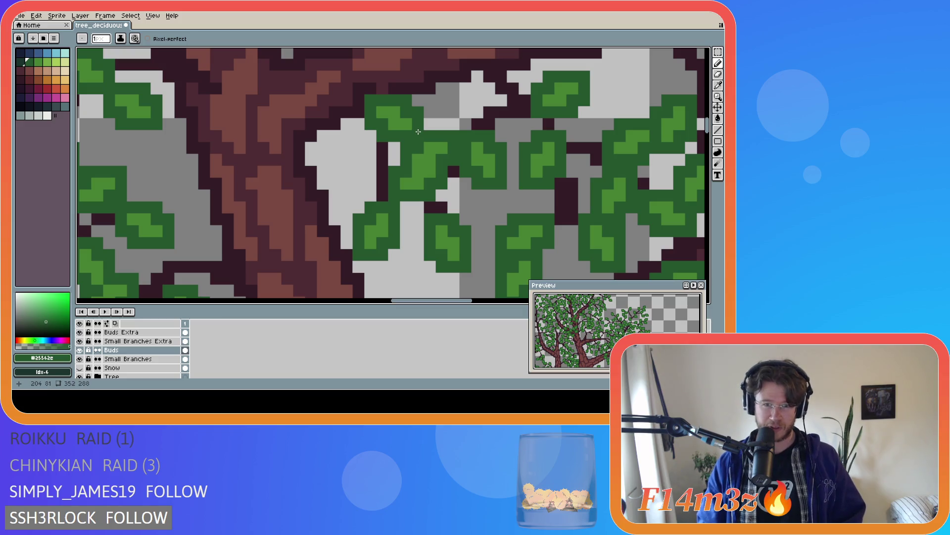
pyautogui.scroll(-2, 418, 132)
pyautogui.scroll(-2, 419, 131)
pyautogui.scroll(-2, 418, 131)
pyautogui.scroll(-1, 467, 138)
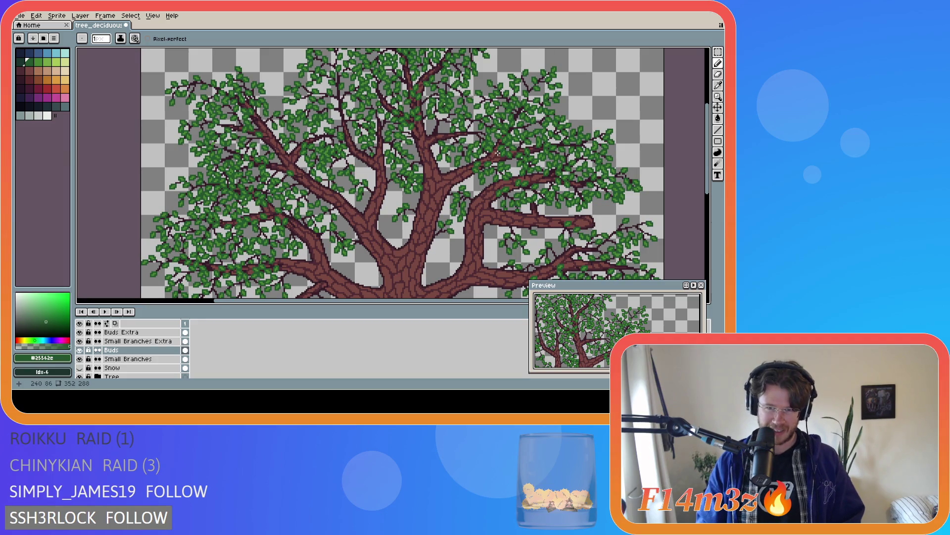
pyautogui.scroll(3, 466, 151)
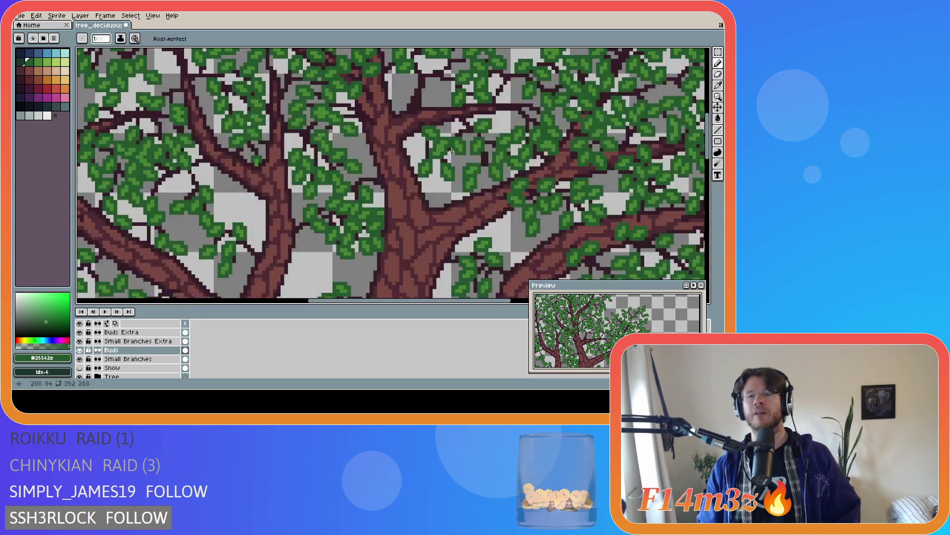
pyautogui.scroll(1, 437, 150)
# - Place a light-green leaf pixel beside the trunk, then undo it
pyautogui.keyDown('alt'); pyautogui.click(436, 149); pyautogui.keyUp('alt')
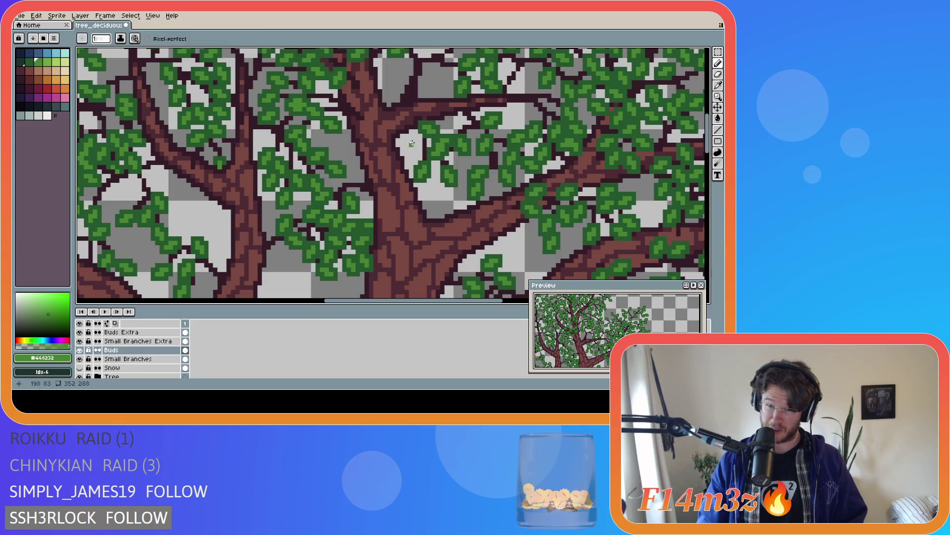
pyautogui.click(420, 144)
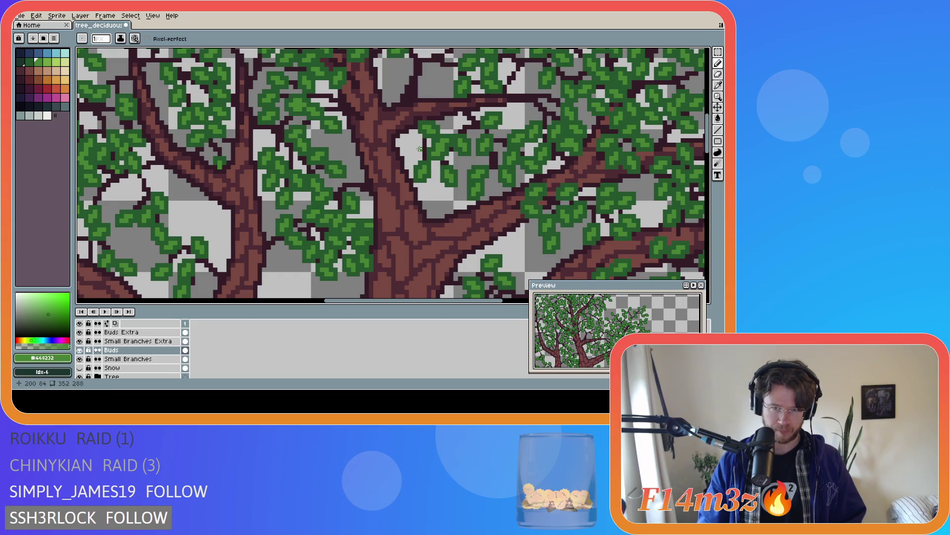
pyautogui.hotkey('ctrl', 'z')
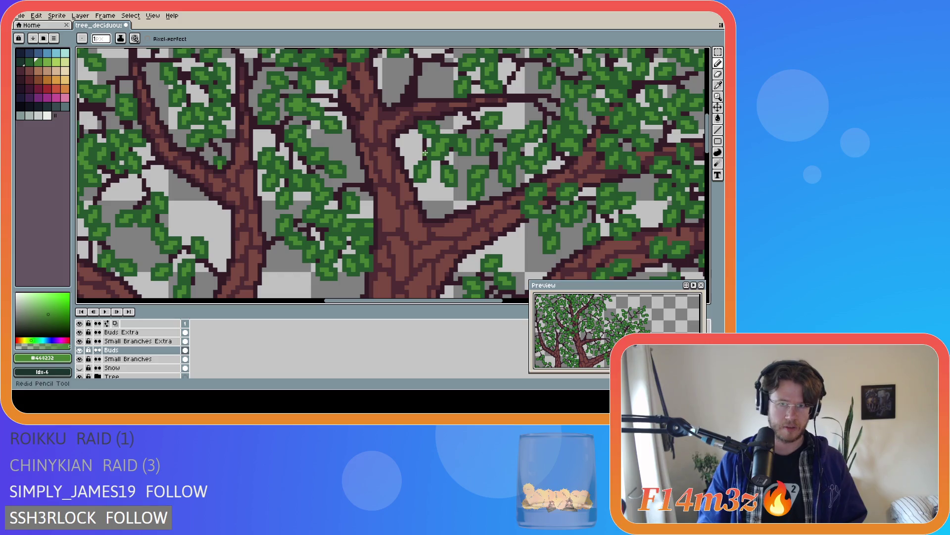
# - Eyedrop the darker leaf green from the canvas and save the tree drawing
pyautogui.press('alt')
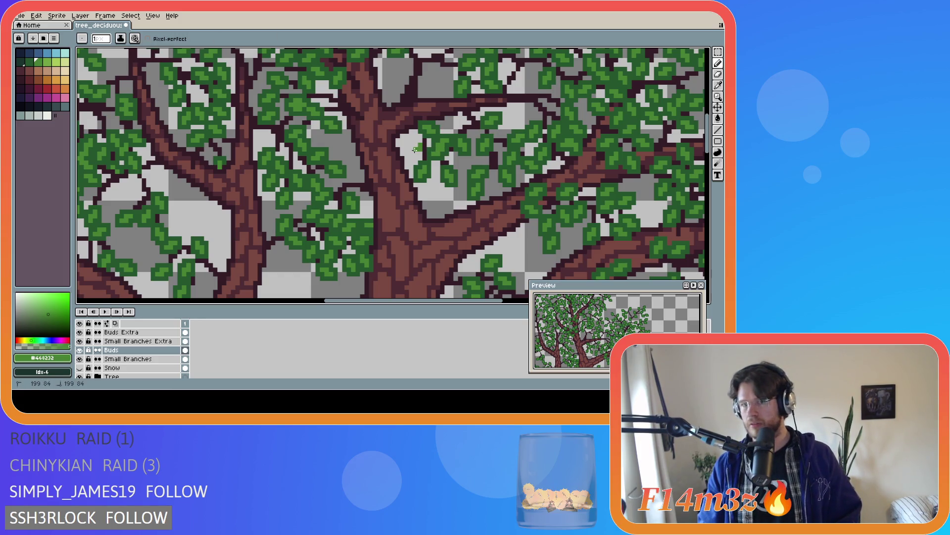
pyautogui.keyDown('alt'); pyautogui.click(427, 132); pyautogui.keyUp('alt')
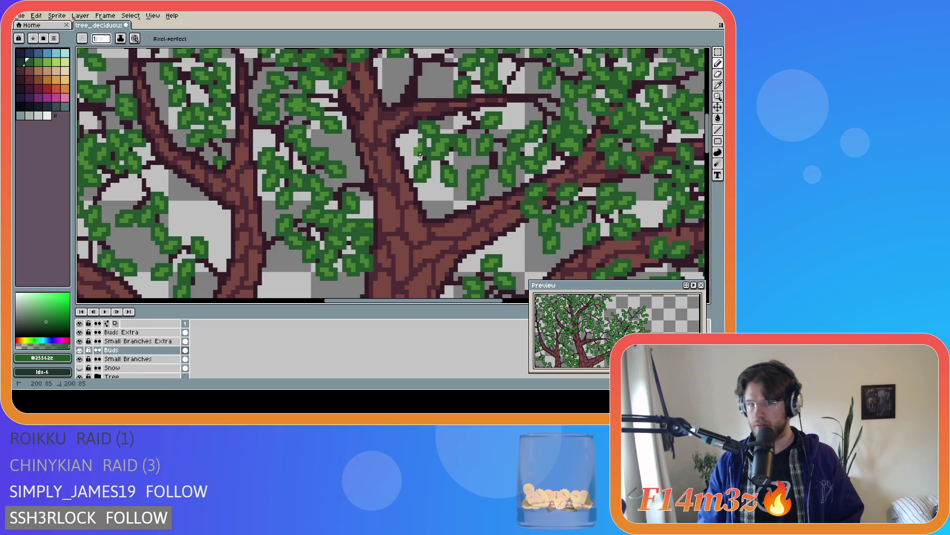
pyautogui.hotkey('ctrl', 's')
pyautogui.scroll(-3, 415, 144)
pyautogui.scroll(-2, 460, 167)
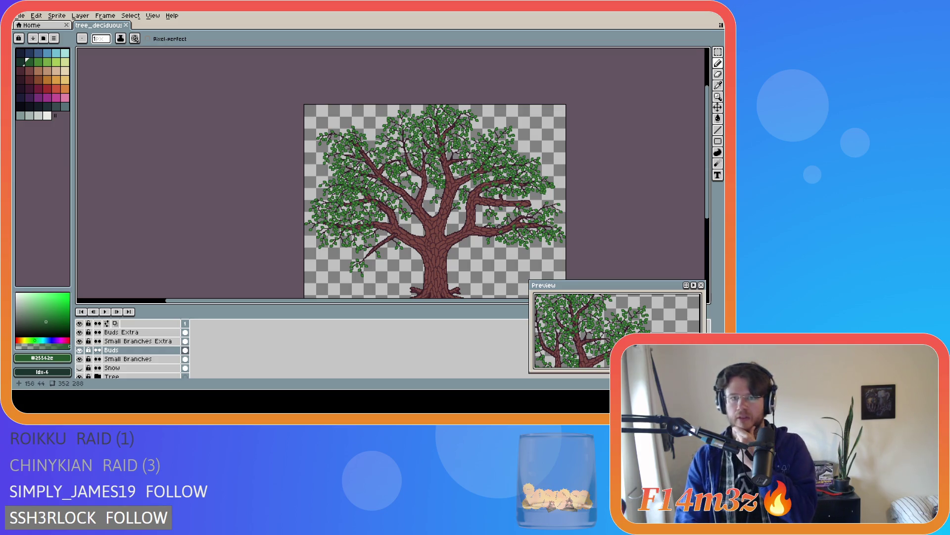
pyautogui.scroll(1, 424, 140)
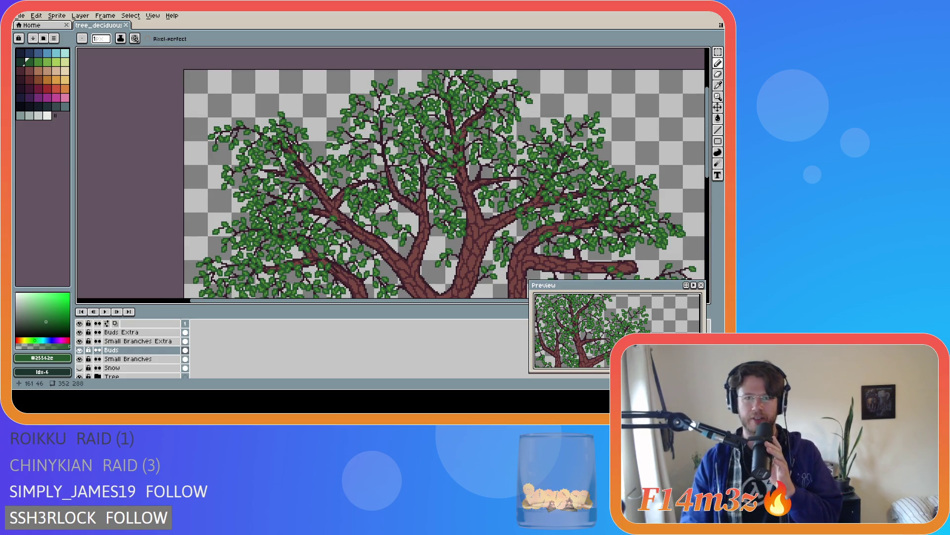
pyautogui.scroll(1, 424, 138)
pyautogui.scroll(2, 435, 164)
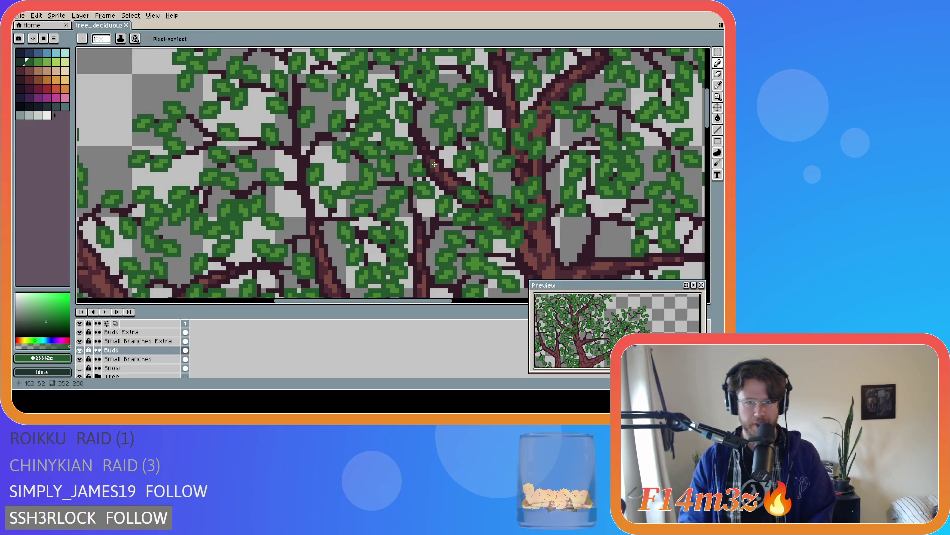
pyautogui.scroll(-2, 476, 133)
pyautogui.scroll(2, 519, 104)
pyautogui.scroll(1, 526, 99)
pyautogui.scroll(-4, 526, 99)
pyautogui.scroll(-1, 520, 102)
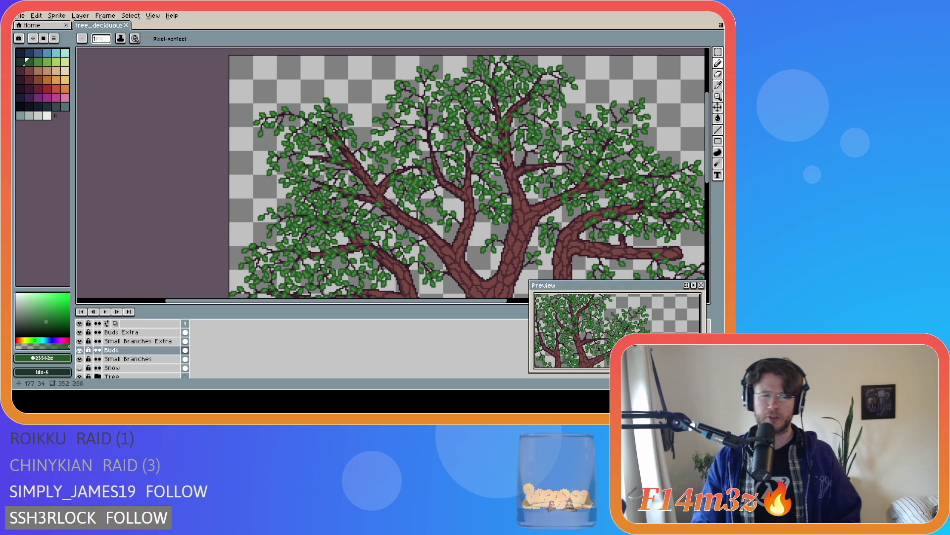
pyautogui.scroll(-1, 490, 107)
pyautogui.scroll(-3, 349, 162)
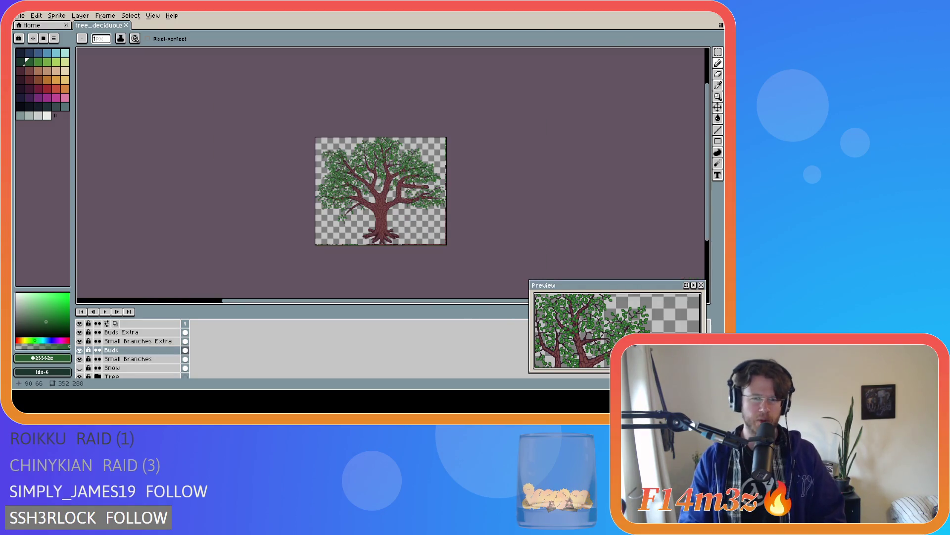
pyautogui.scroll(2, 349, 161)
pyautogui.scroll(2, 341, 161)
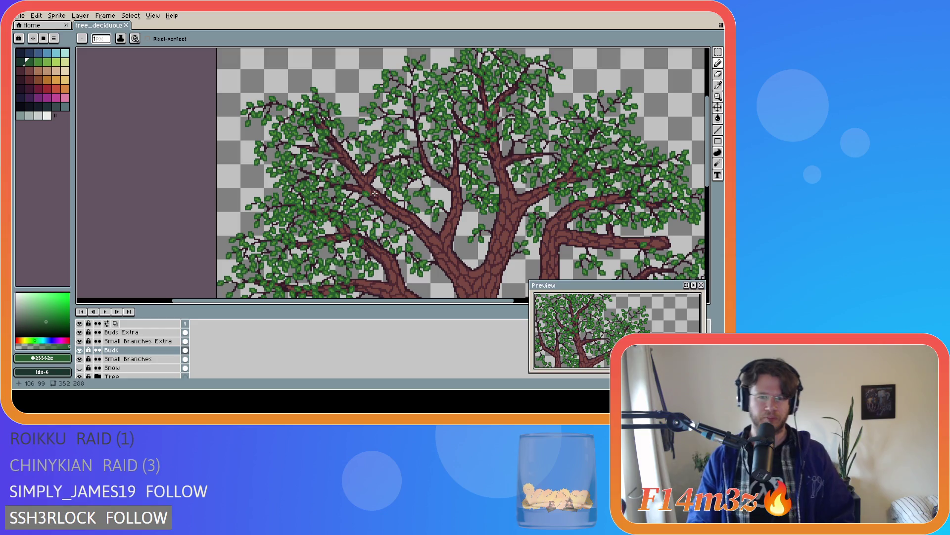
pyautogui.scroll(2, 382, 208)
pyautogui.scroll(1, 382, 208)
pyautogui.scroll(1, 368, 187)
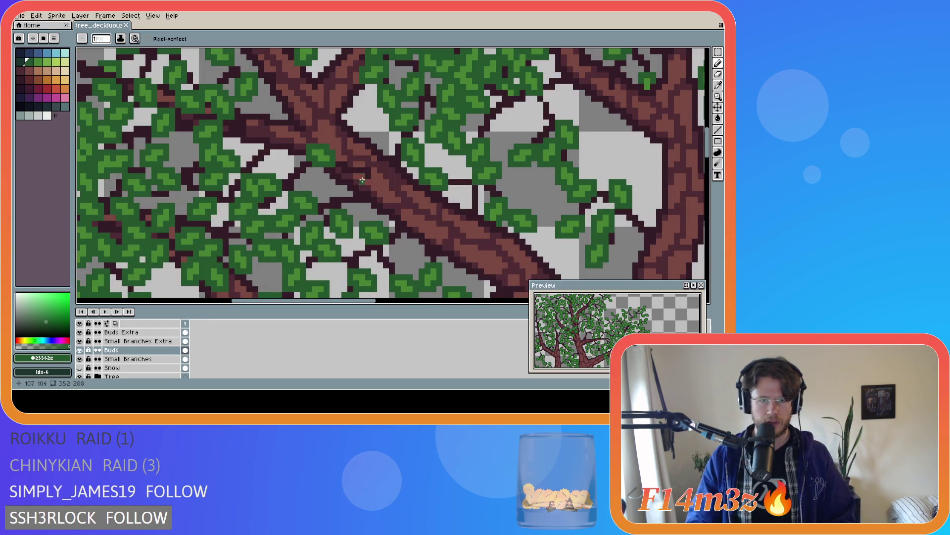
# - Paint a two-tone leaf over the brown branch using eyedropped light and dark greens
pyautogui.press('i')
pyautogui.keyDown('alt'); pyautogui.click(327, 153); pyautogui.keyUp('alt')
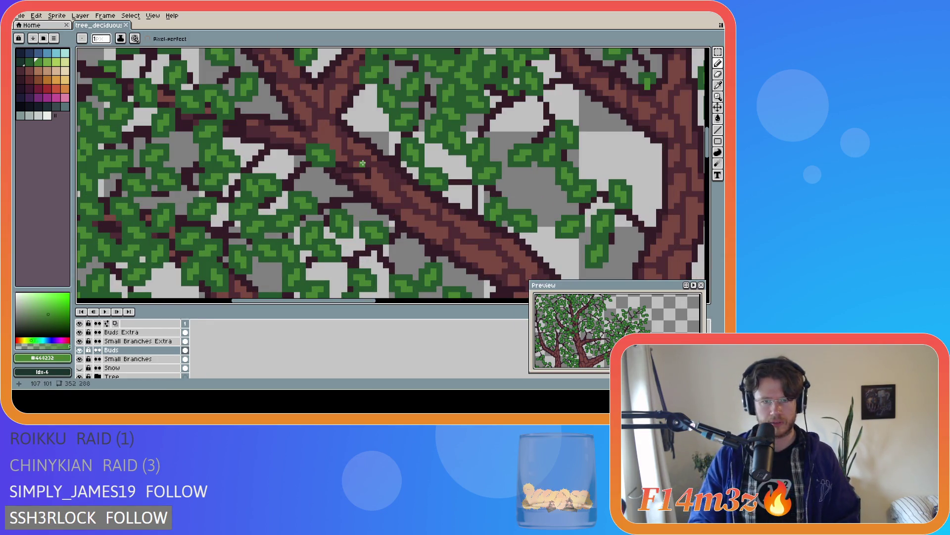
pyautogui.moveTo(360, 160); pyautogui.dragTo(357, 153)
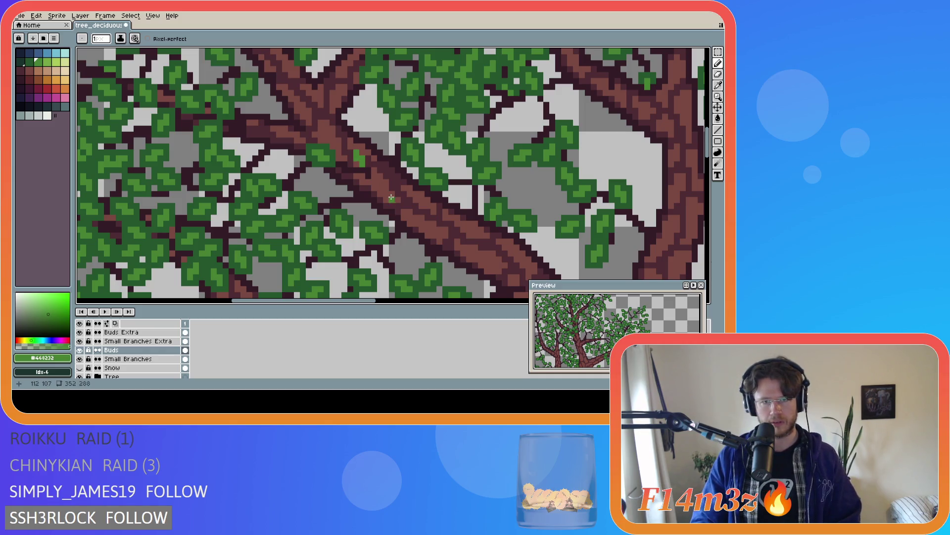
pyautogui.keyDown('alt'); pyautogui.click(353, 179); pyautogui.keyUp('alt')
pyautogui.moveTo(351, 158); pyautogui.dragTo(361, 166)
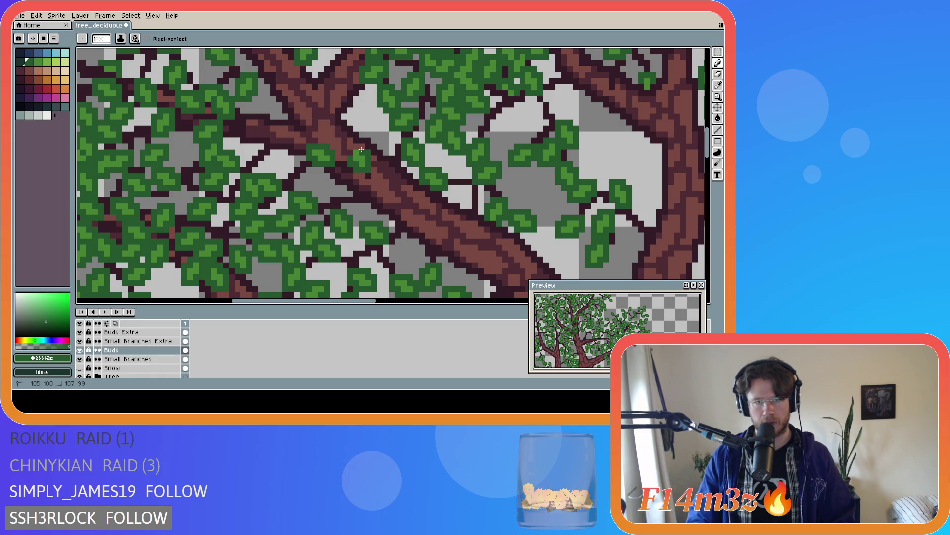
pyautogui.keyDown('alt'); pyautogui.click(363, 156); pyautogui.keyUp('alt')
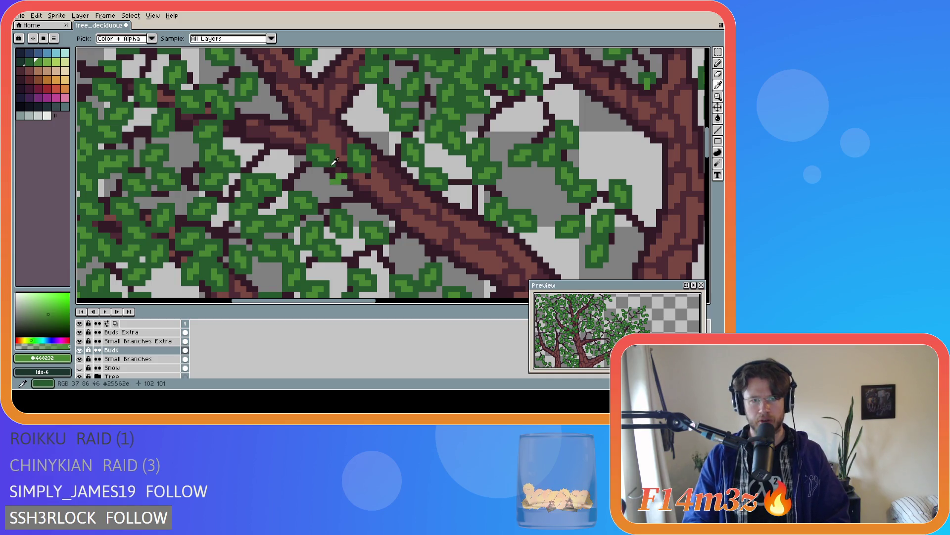
pyautogui.keyDown('alt'); pyautogui.click(329, 178); pyautogui.keyUp('alt')
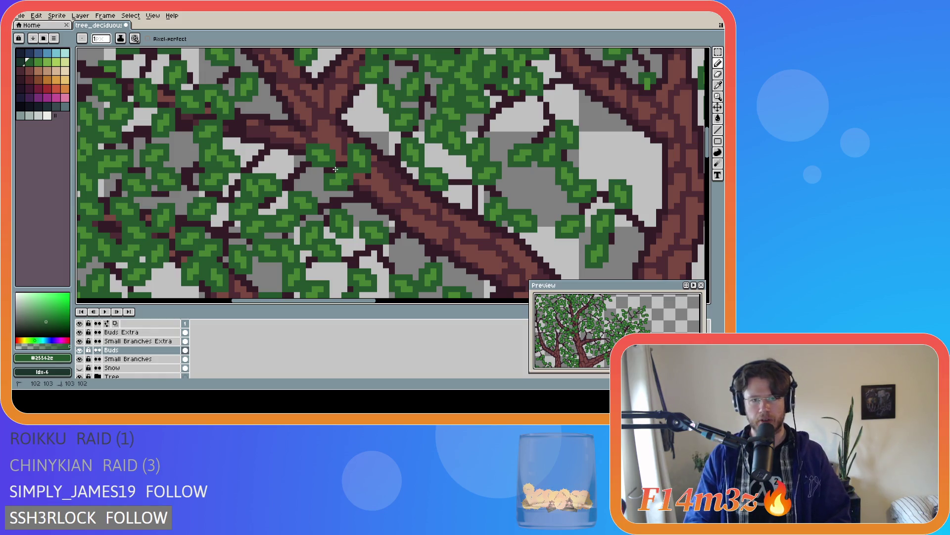
# - Save the touched-up tree drawing
pyautogui.hotkey('ctrl', 's')
pyautogui.scroll(-1, 392, 190)
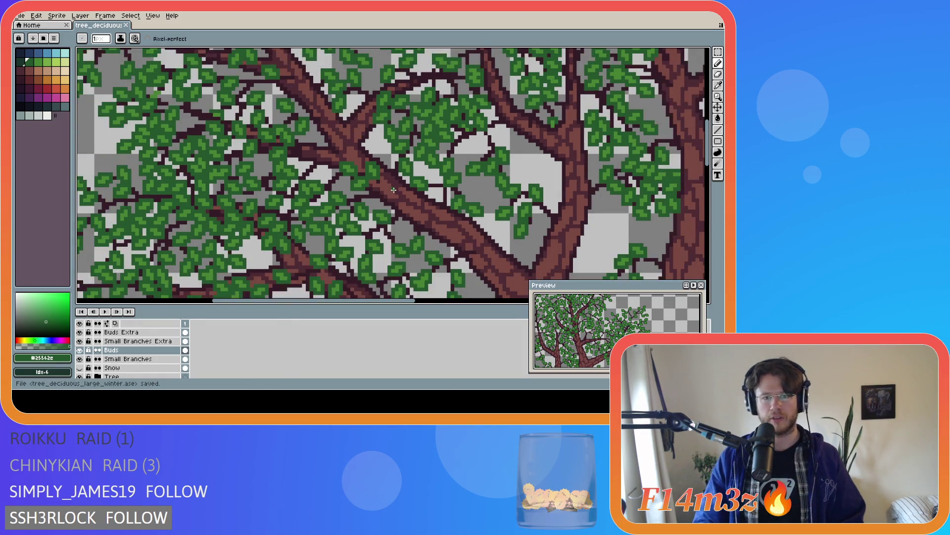
pyautogui.scroll(-1, 393, 190)
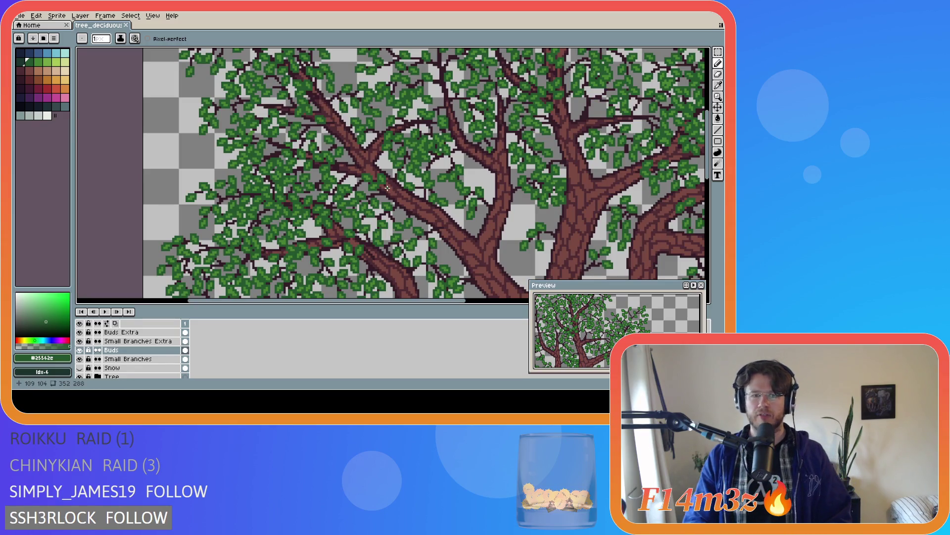
# - Save the tree sprite again after switching to the Move tool, with no new strokes
pyautogui.hotkey('ctrl', 's')
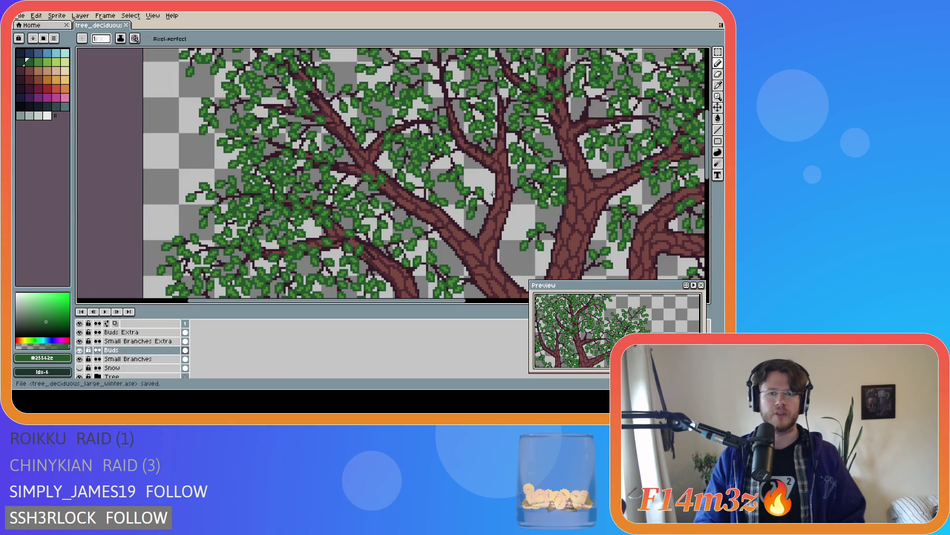
pyautogui.moveTo(426, 305); pyautogui.dragTo(485, 305)
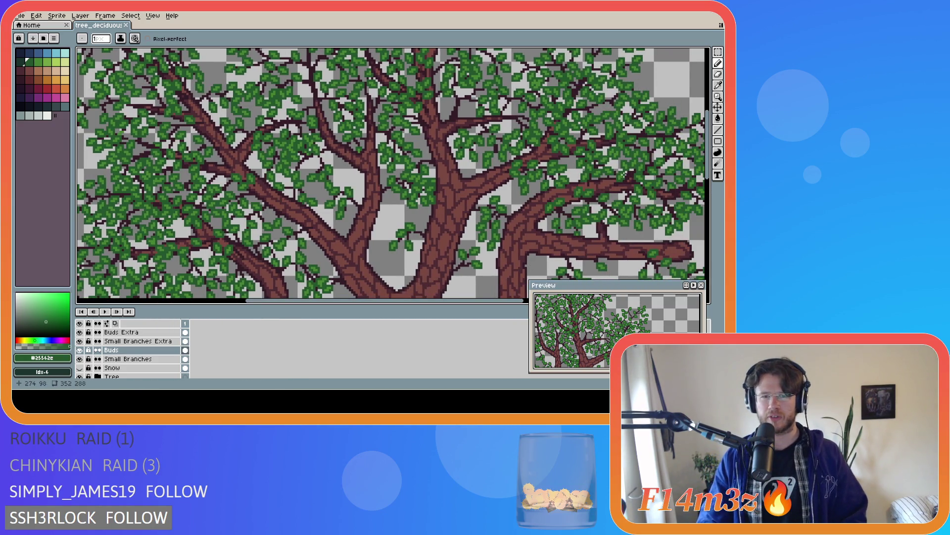
pyautogui.scroll(-2, 672, 151)
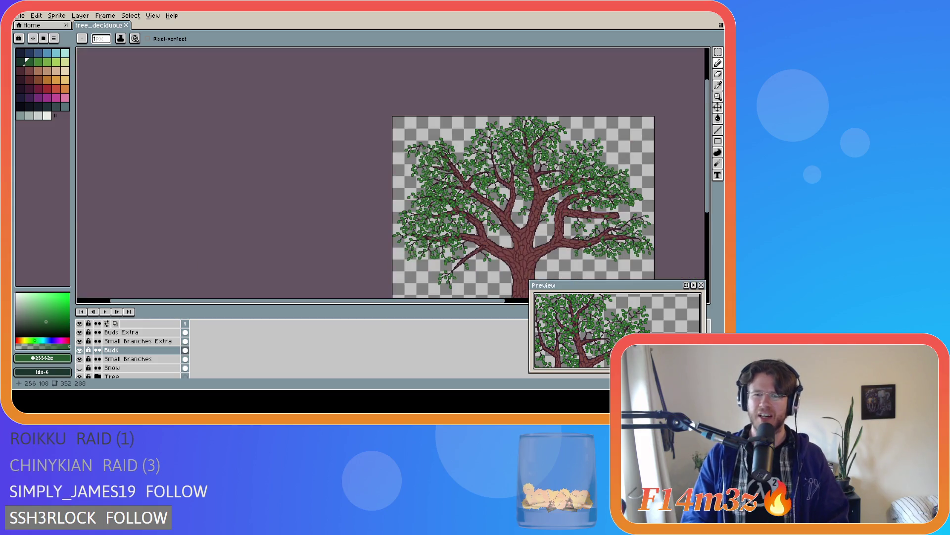
pyautogui.moveTo(476, 304); pyautogui.dragTo(532, 304)
pyautogui.moveTo(711, 194); pyautogui.dragTo(711, 231)
pyautogui.moveTo(439, 302); pyautogui.dragTo(472, 302)
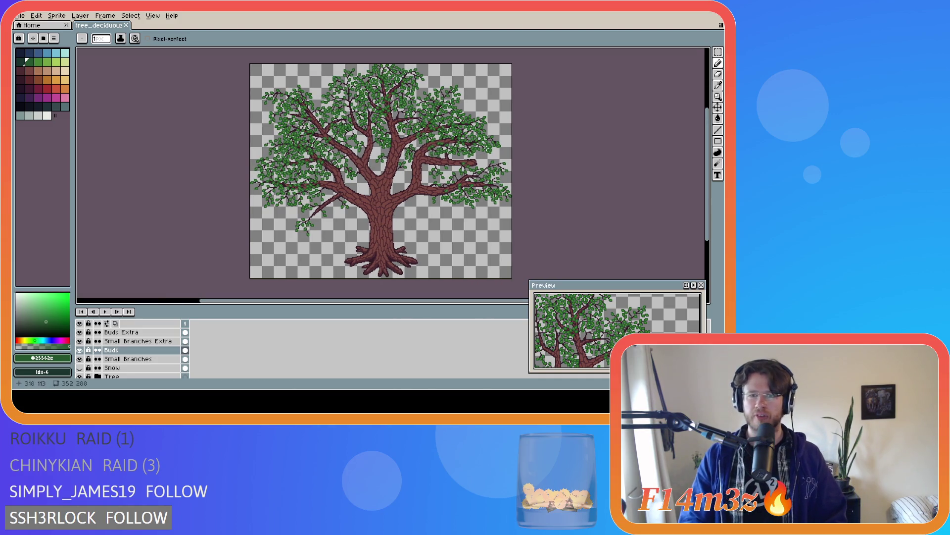
pyautogui.press('v')
pyautogui.hotkey('ctrl', 's')
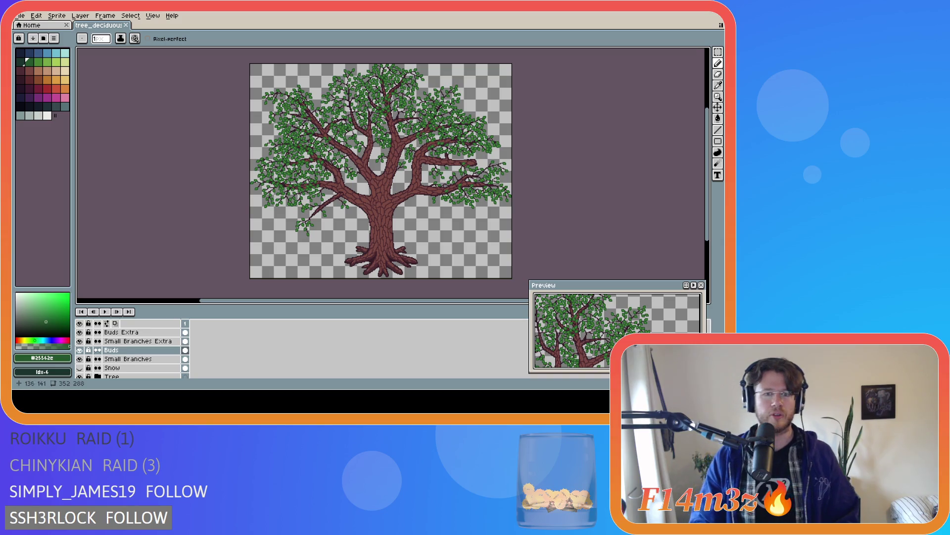
pyautogui.scroll(2, 317, 112)
pyautogui.scroll(-2, 313, 109)
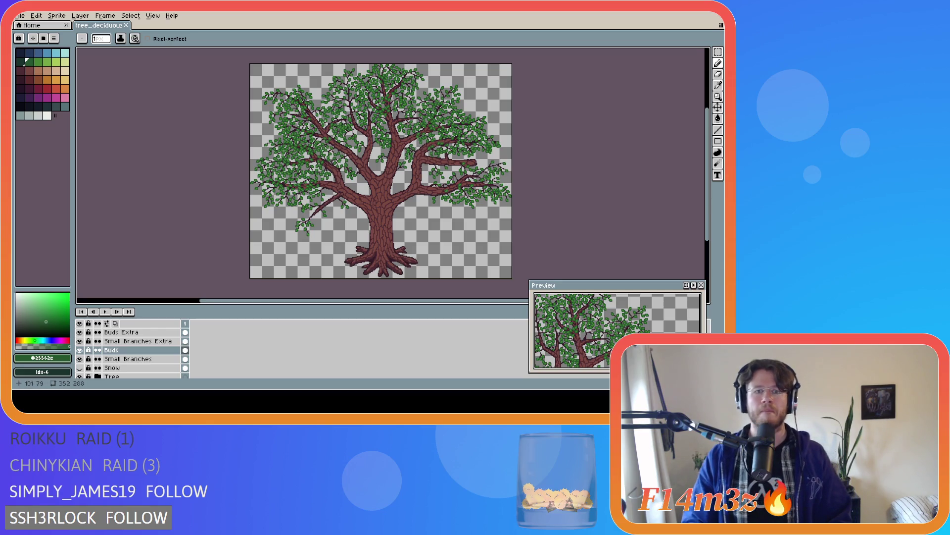
pyautogui.scroll(2, 309, 111)
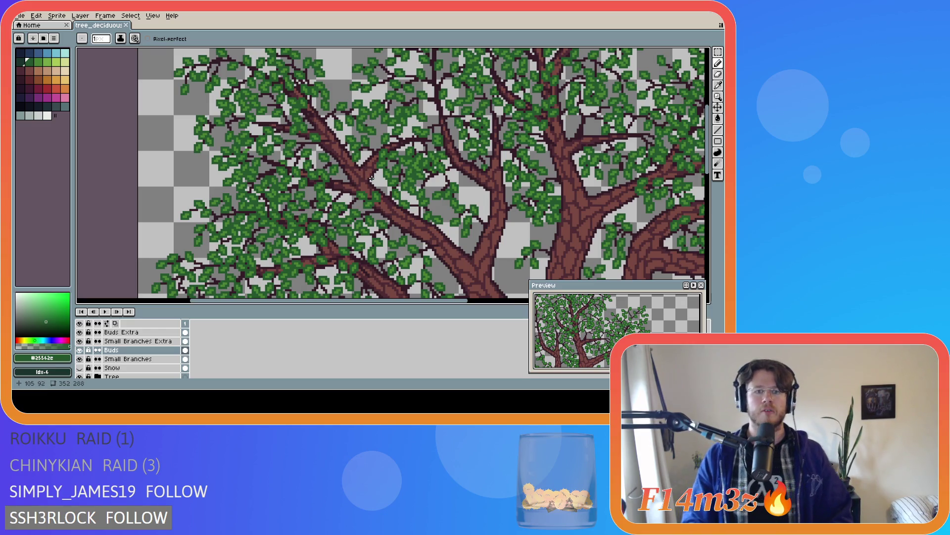
pyautogui.scroll(-3, 371, 178)
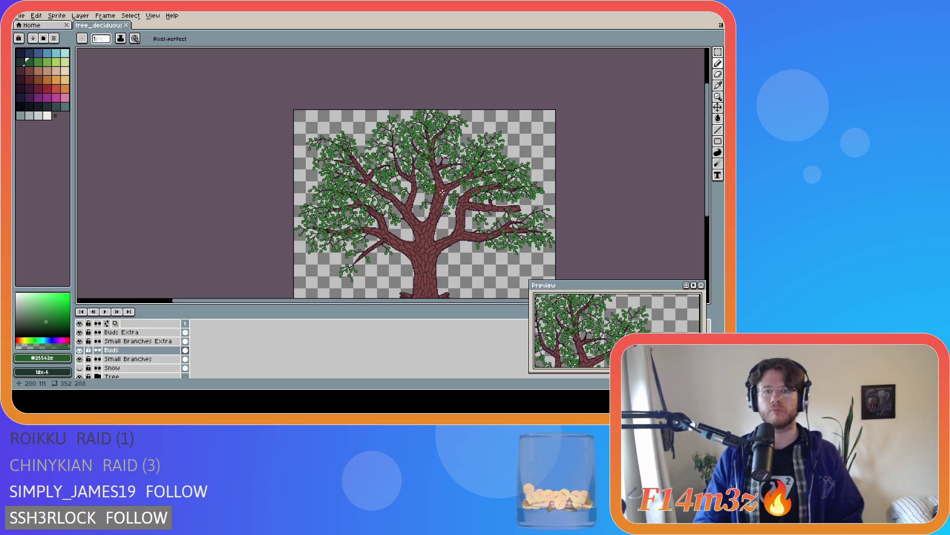
pyautogui.scroll(2, 449, 137)
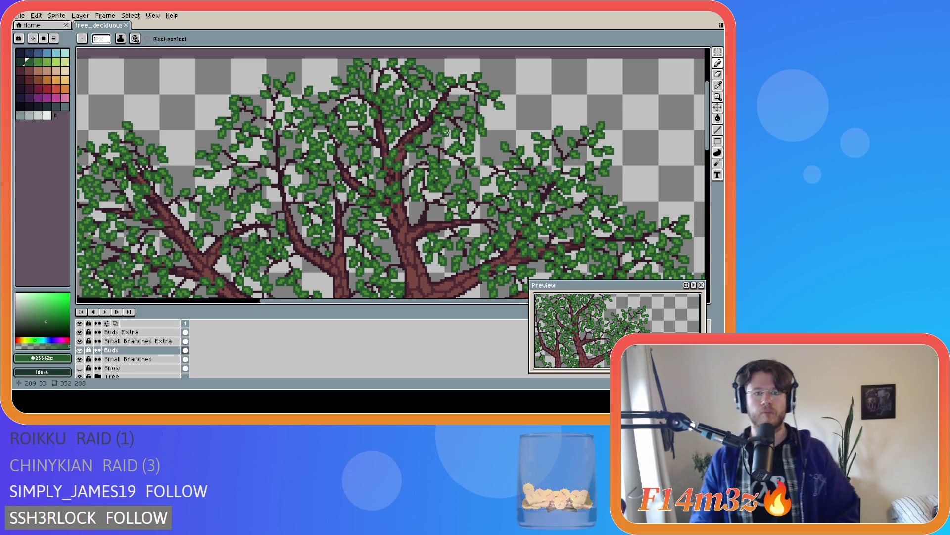
pyautogui.scroll(-2, 447, 131)
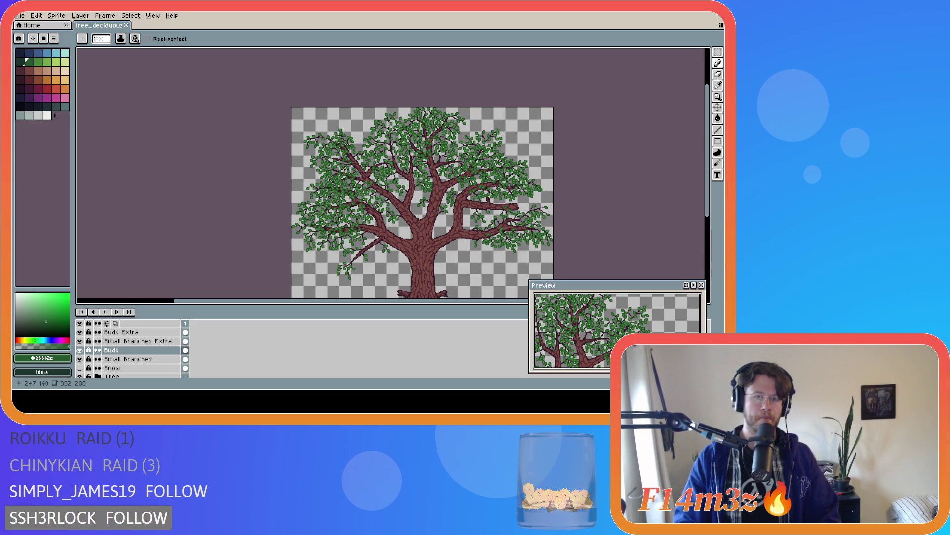
pyautogui.click(80, 332)
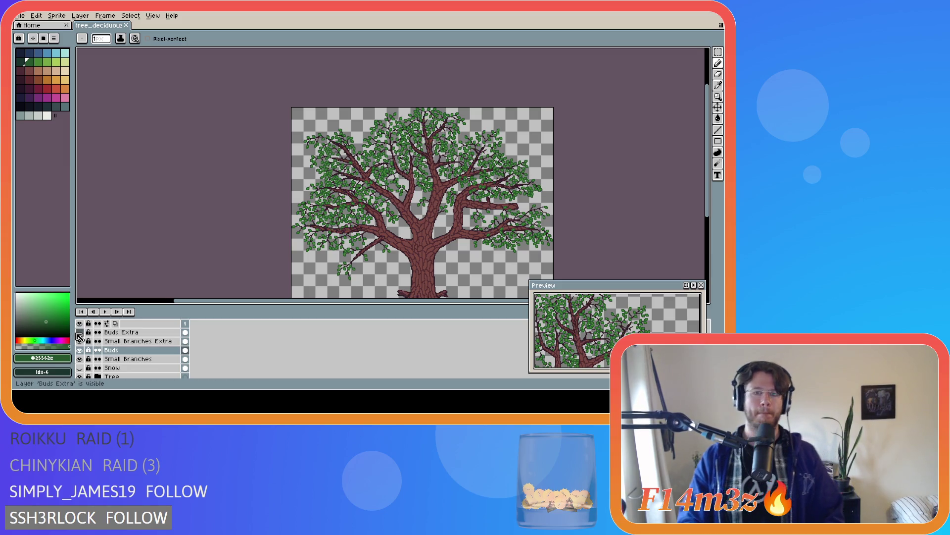
# - Toggle the Buds Extra layer's visibility repeatedly to compare, leaving it shown
pyautogui.click(80, 332)
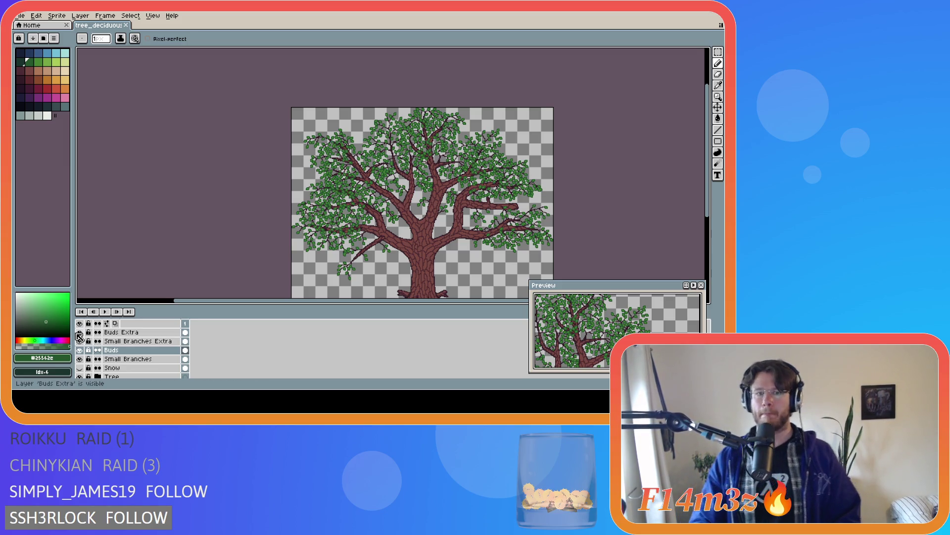
pyautogui.click(80, 332)
pyautogui.click(80, 333)
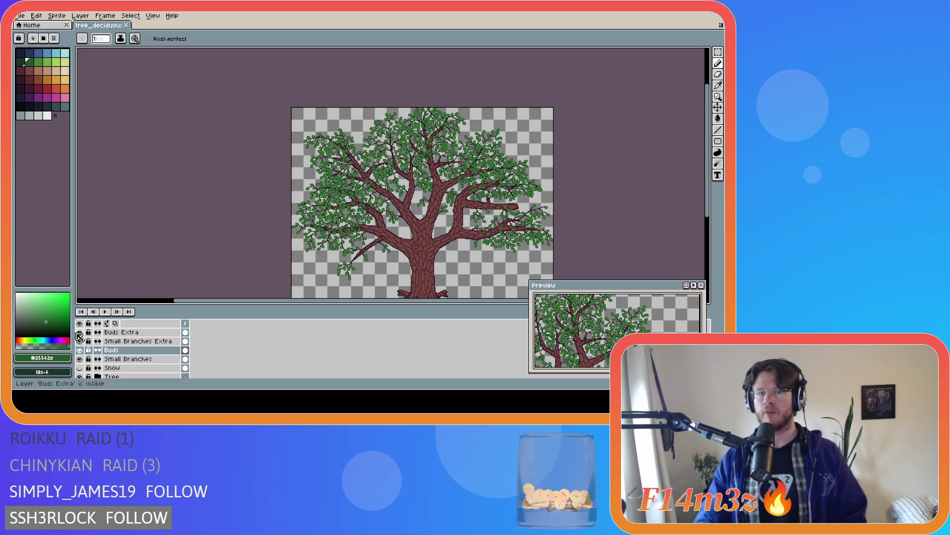
pyautogui.click(79, 331)
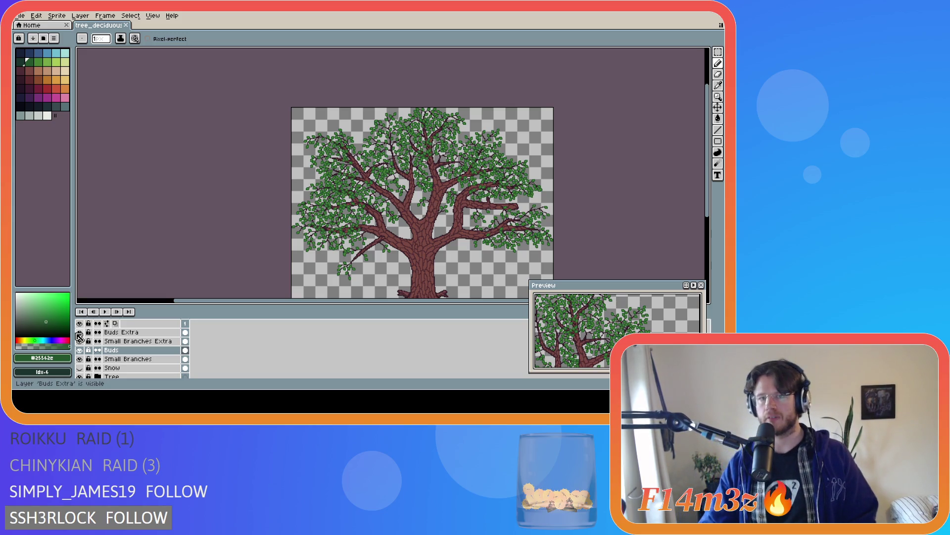
pyautogui.click(79, 331)
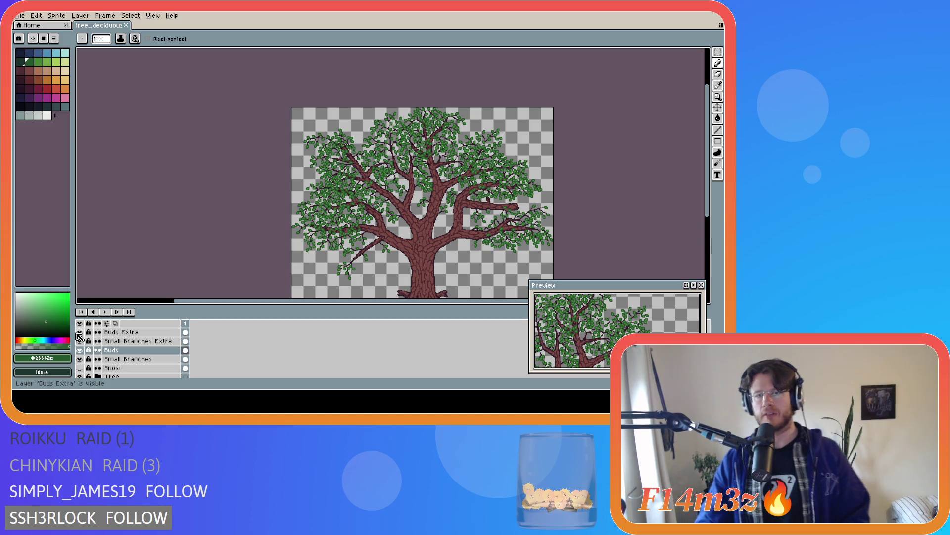
pyautogui.click(80, 333)
pyautogui.click(80, 332)
pyautogui.click(80, 332)
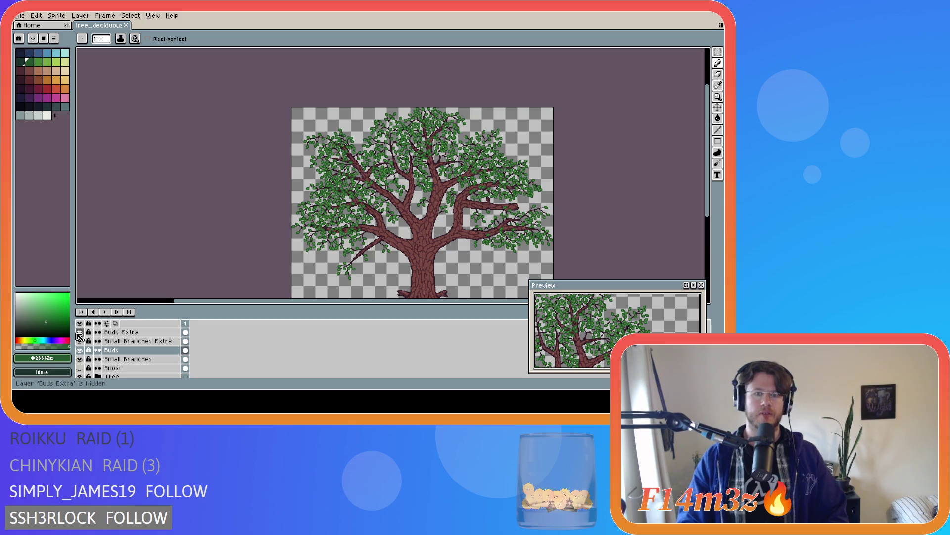
pyautogui.click(80, 332)
pyautogui.click(79, 332)
pyautogui.click(79, 334)
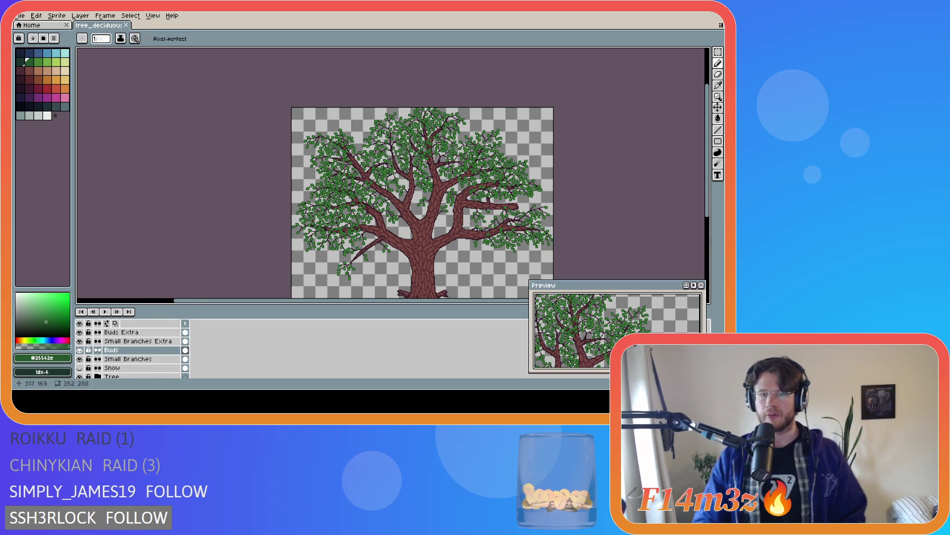
pyautogui.scroll(2, 527, 234)
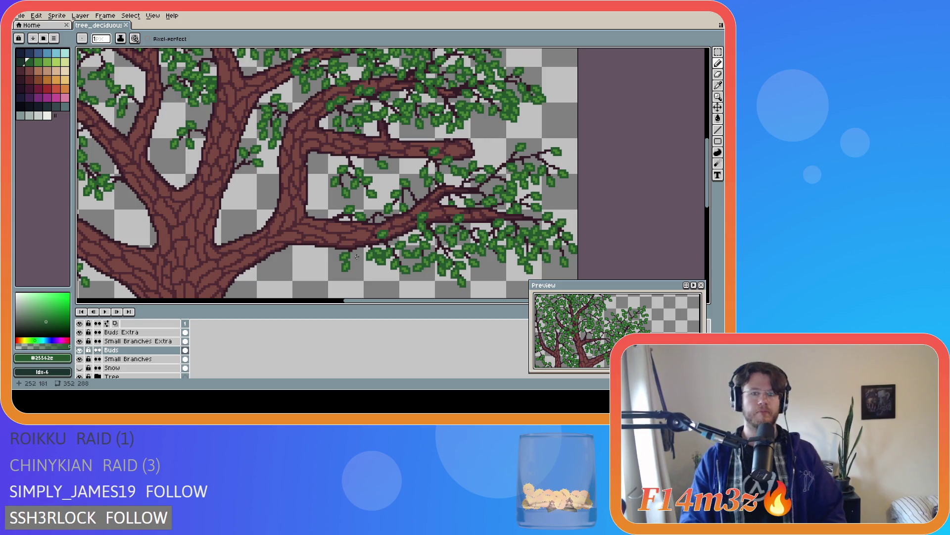
# - Toggle the Buds layer off and on to see the bare branches, leaving it visible
pyautogui.click(80, 351)
pyautogui.click(81, 351)
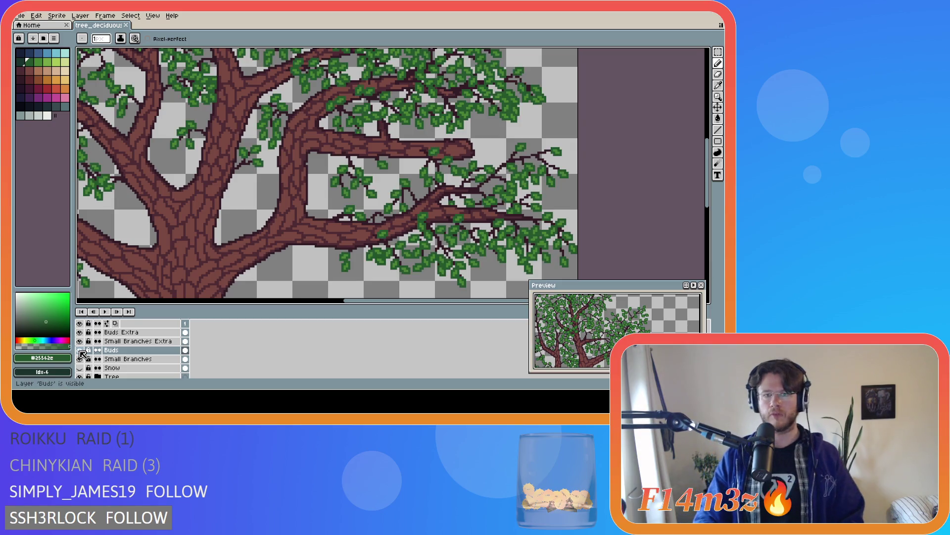
pyautogui.click(80, 351)
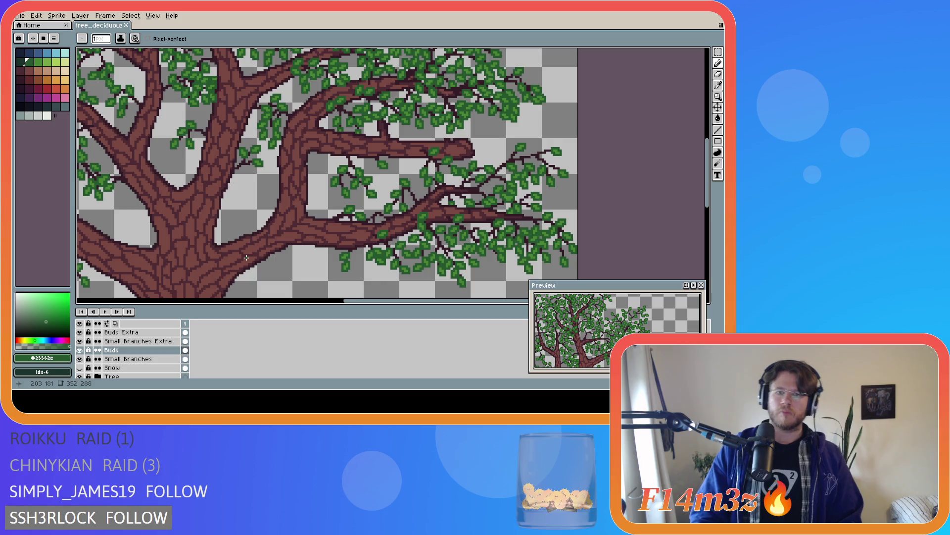
pyautogui.scroll(-3, 240, 251)
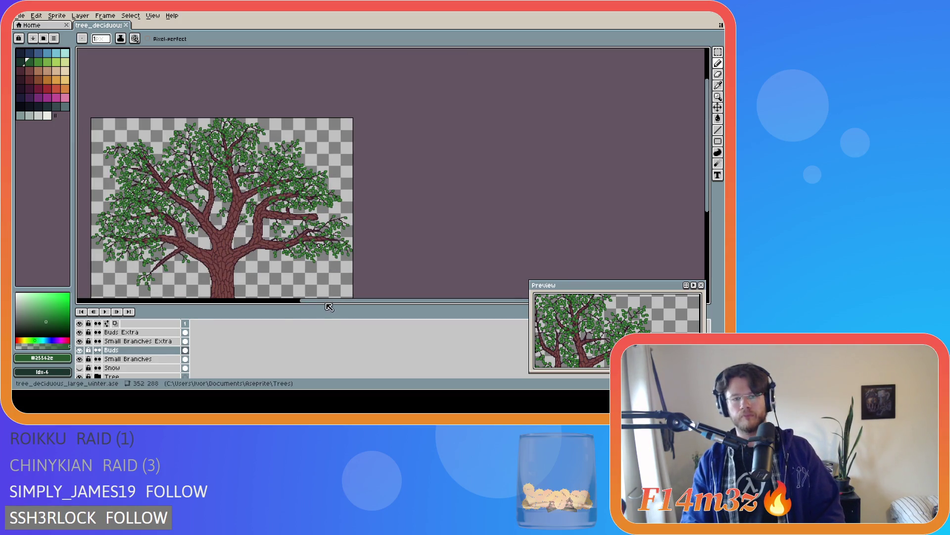
pyautogui.moveTo(48, 131); pyautogui.dragTo(71, 131)
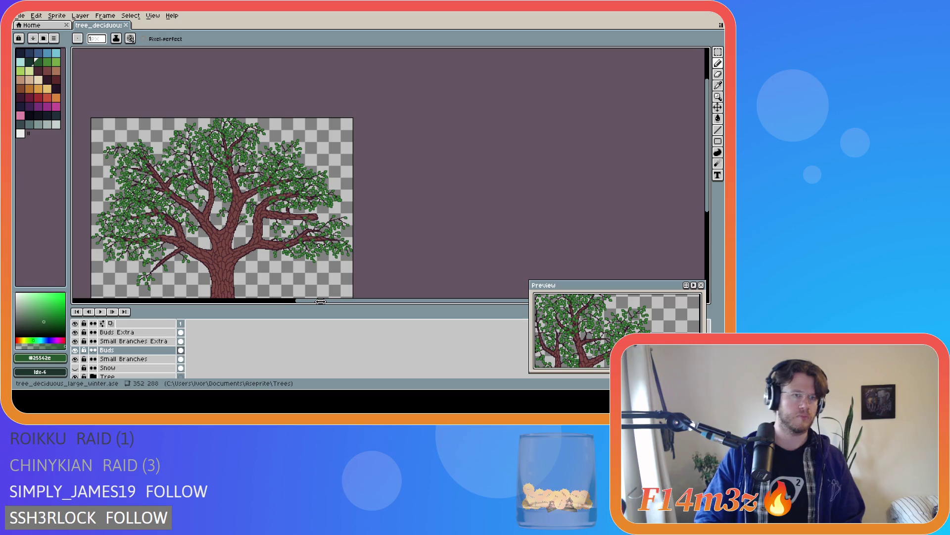
pyautogui.moveTo(322, 302); pyautogui.dragTo(254, 305)
pyautogui.moveTo(710, 186); pyautogui.dragTo(711, 216)
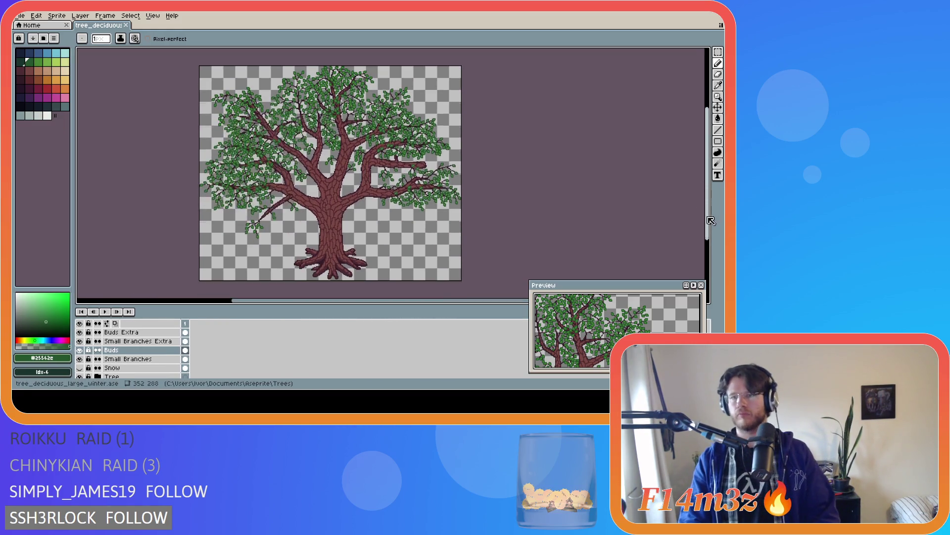